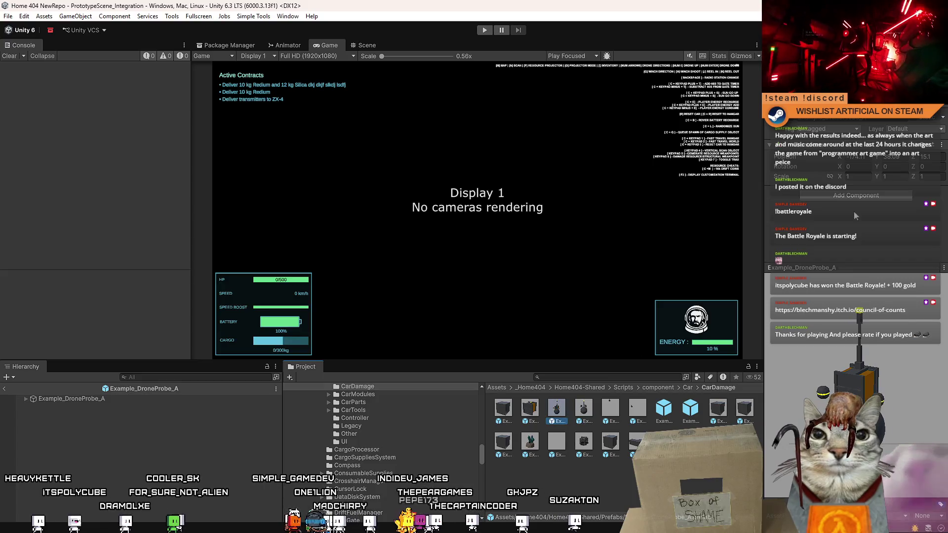
- Expand Example_DroneProbe_A, StructuralWeakpointResource and Example_DriftableObject in the Hierarchy
left_click(72, 398)
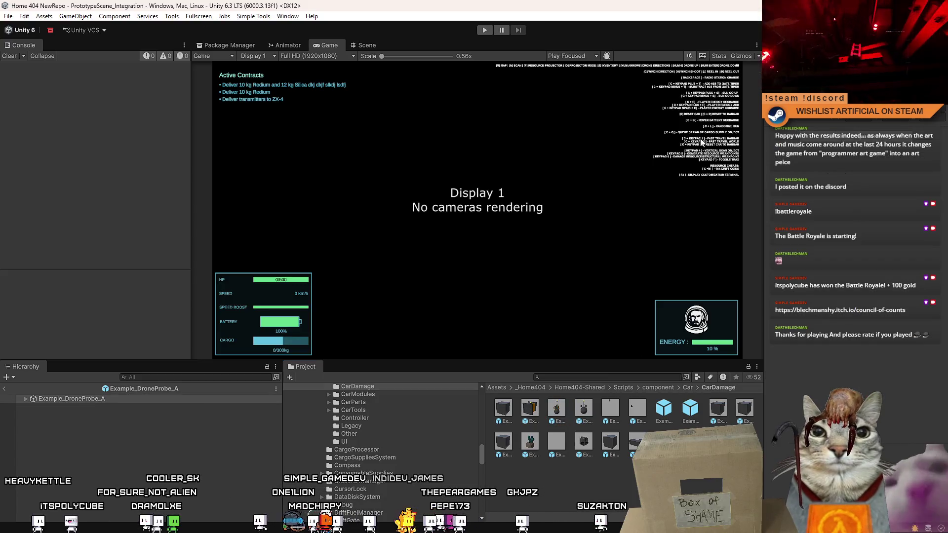
left_click(26, 398)
left_click(63, 416)
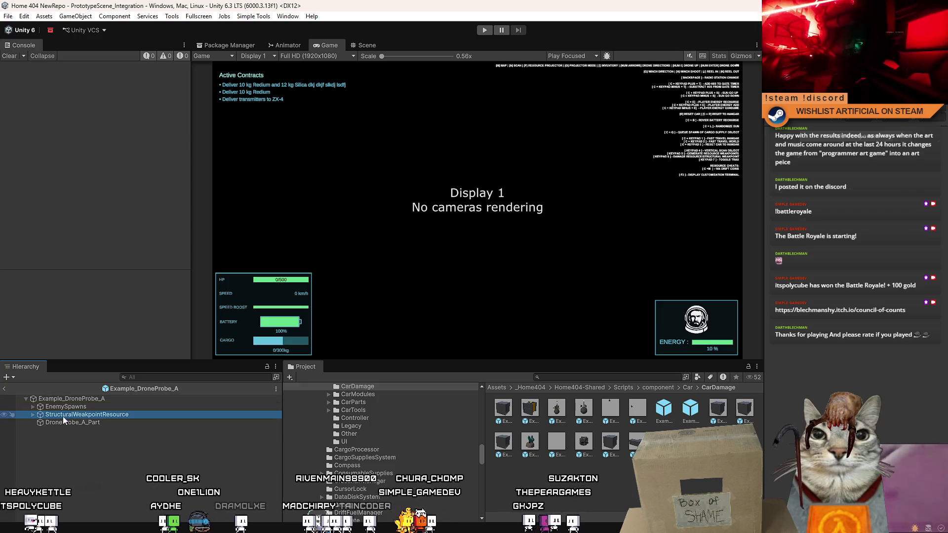
left_click(32, 415)
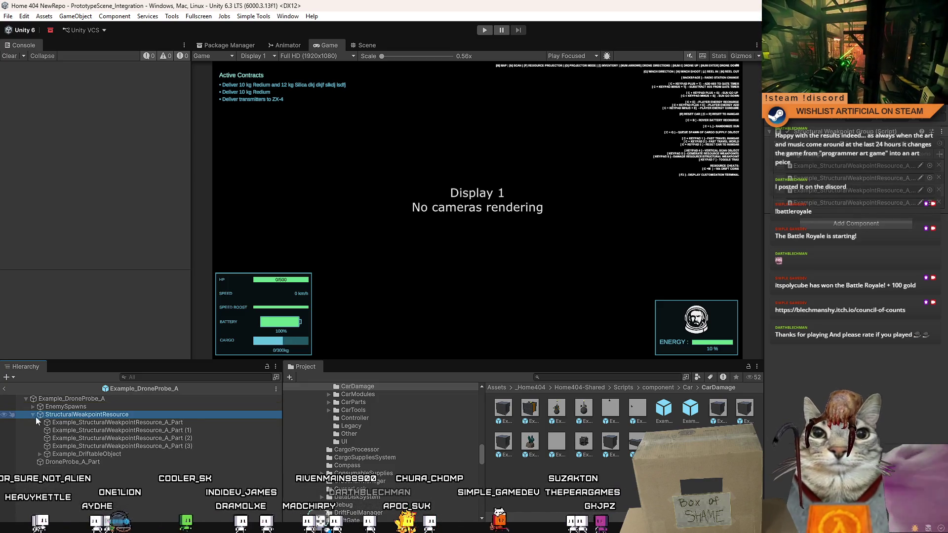
left_click(70, 451)
left_click(38, 453)
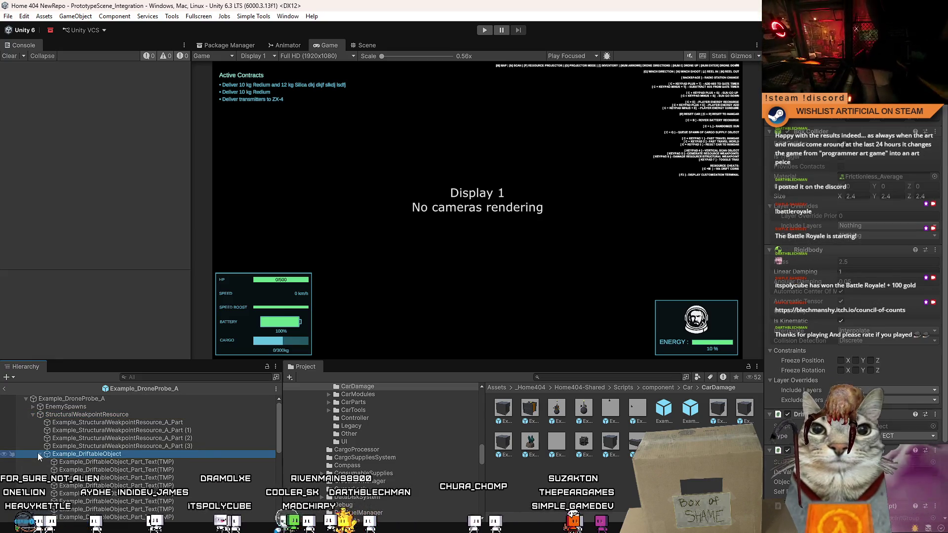
- Inspect the Structural Weakpoint Group on StructuralWeakpointResource and its weakpoint parts
left_click(79, 416)
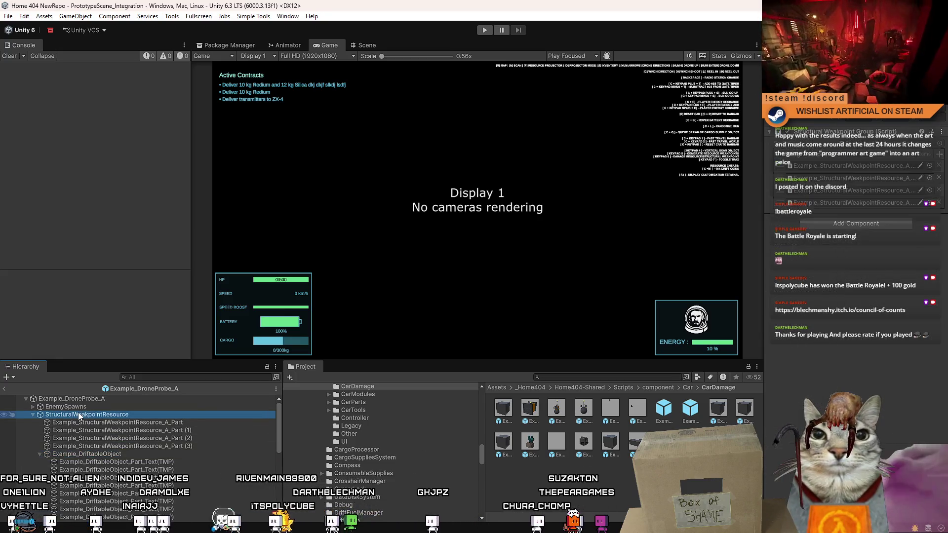
key("Down")
key("Down")
key("Down")
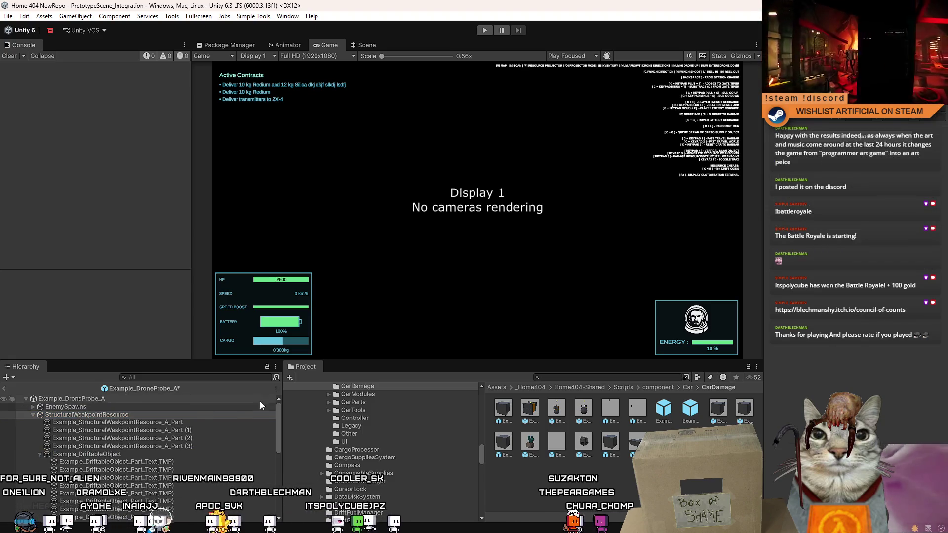
left_click(130, 416)
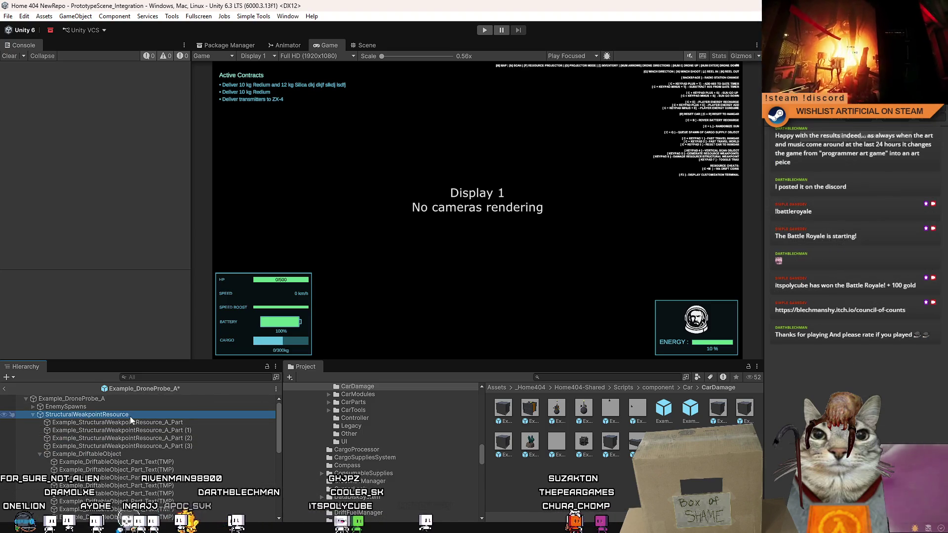
left_click(33, 414)
left_click(32, 415)
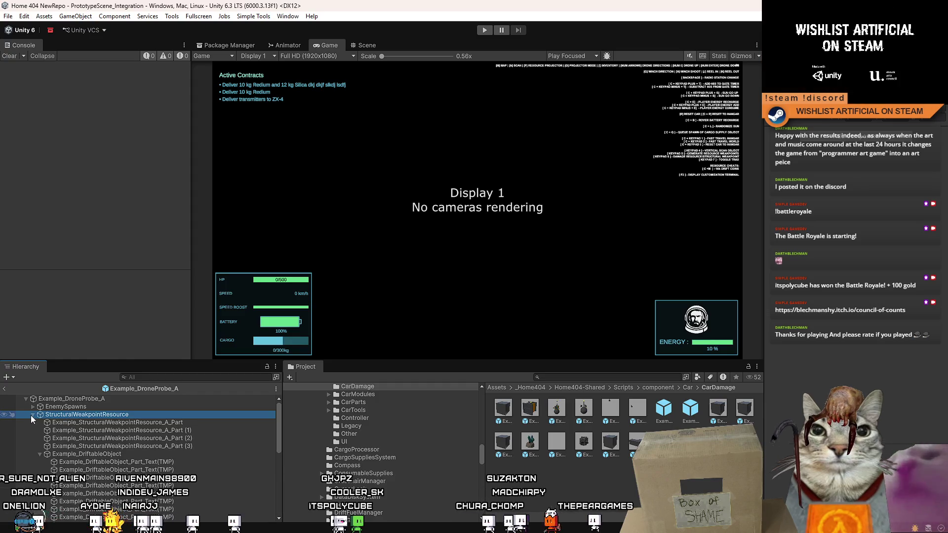
left_click(30, 415)
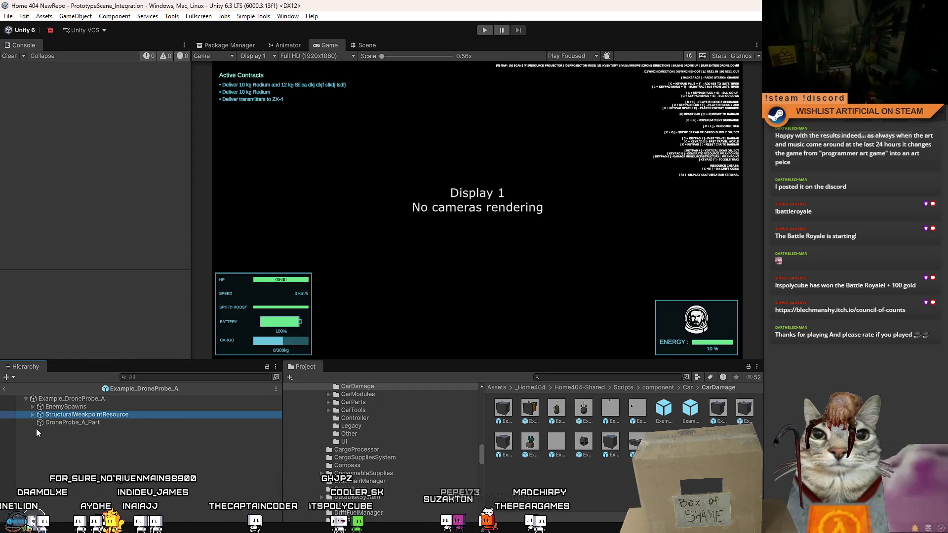
left_click(31, 416)
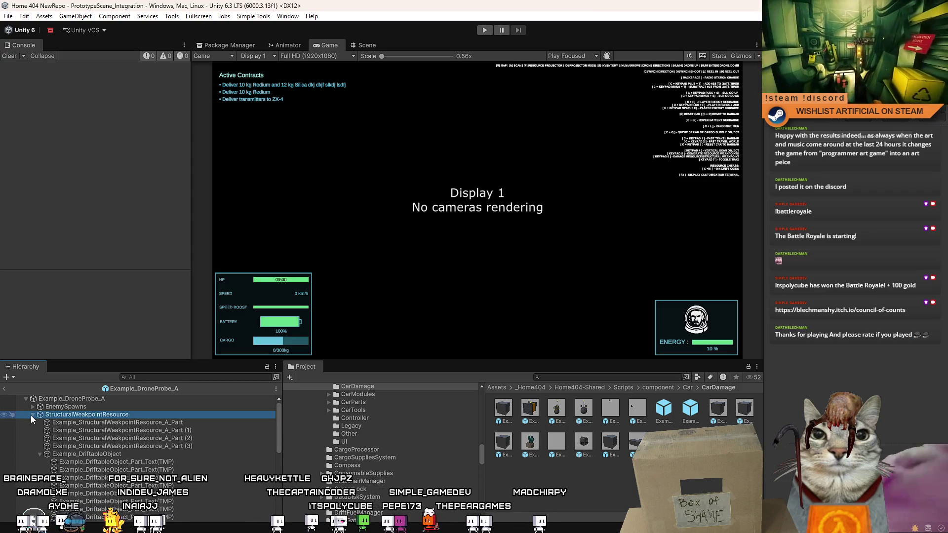
left_click(31, 416)
- Inspect Example_DriftableObject's components and ping its StructuralWeakpoint script in the Project window
left_click(31, 416)
left_click(99, 454)
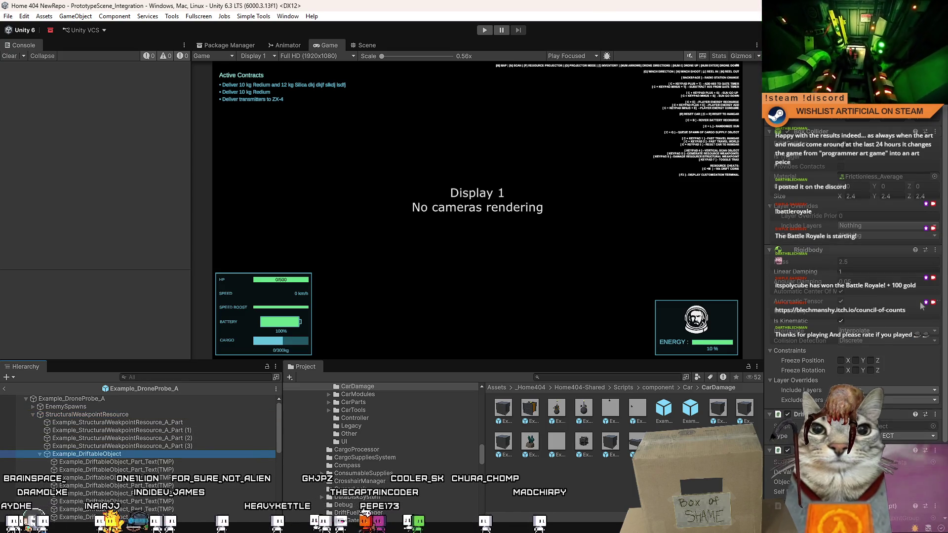
scroll(943, 346, "down", 3)
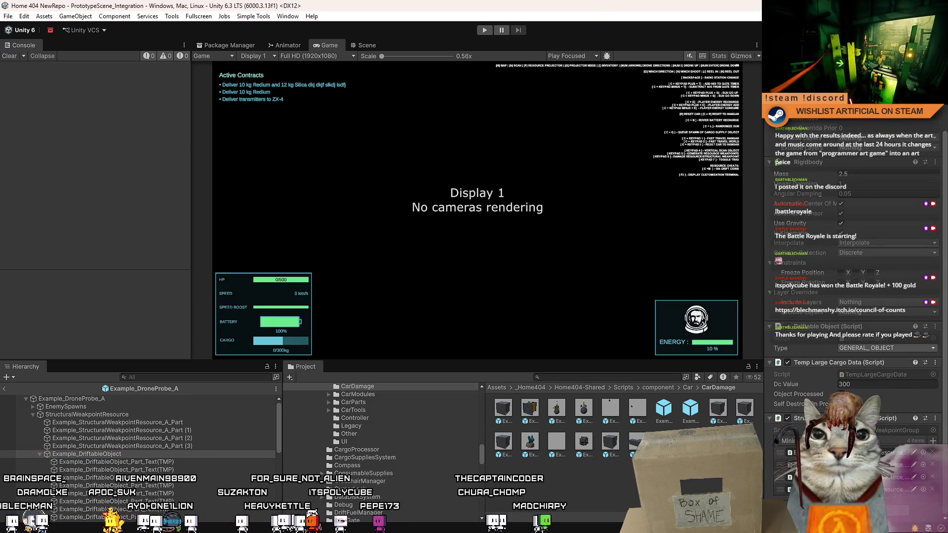
left_click(859, 430)
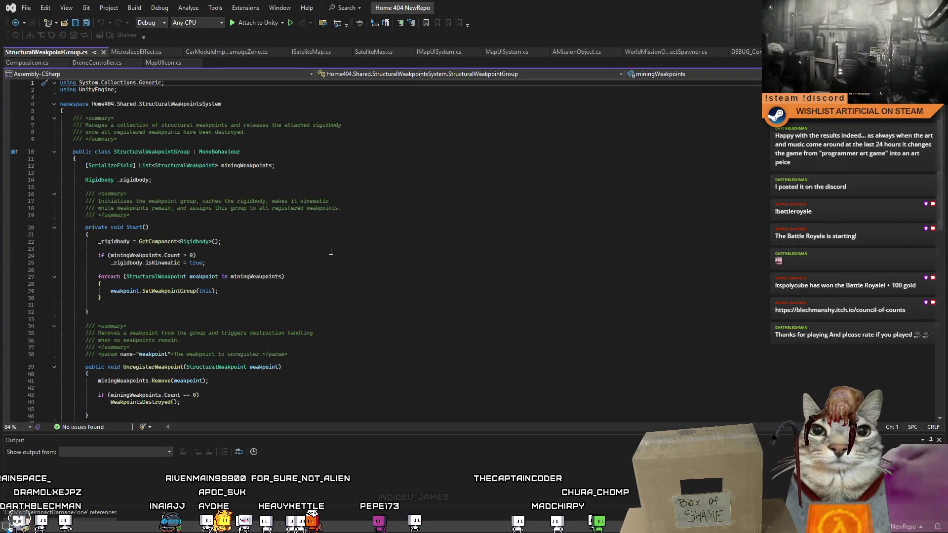
- Scroll through StructuralWeakpointGroup.cs in Visual Studio, then return to the Unity editor
scroll(375, 247, "down", 9)
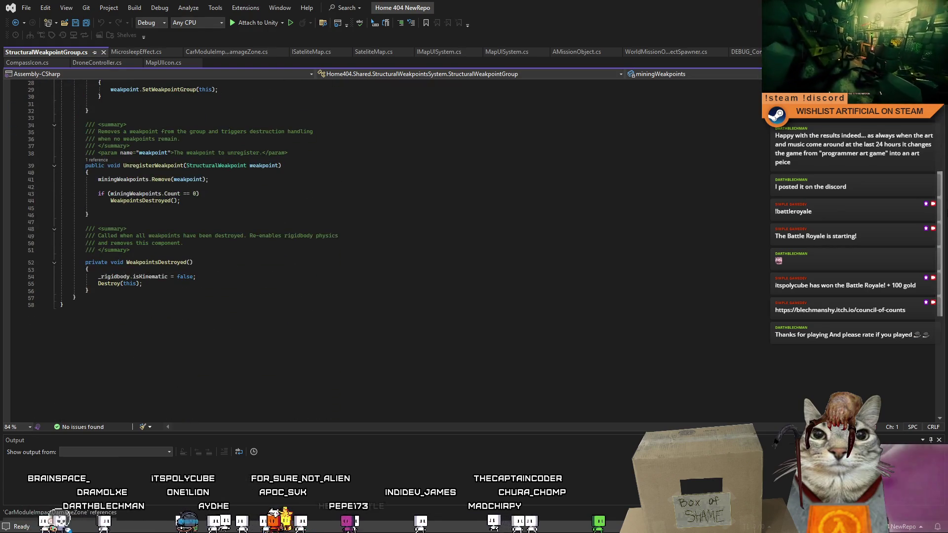
scroll(932, 136, "up", 8)
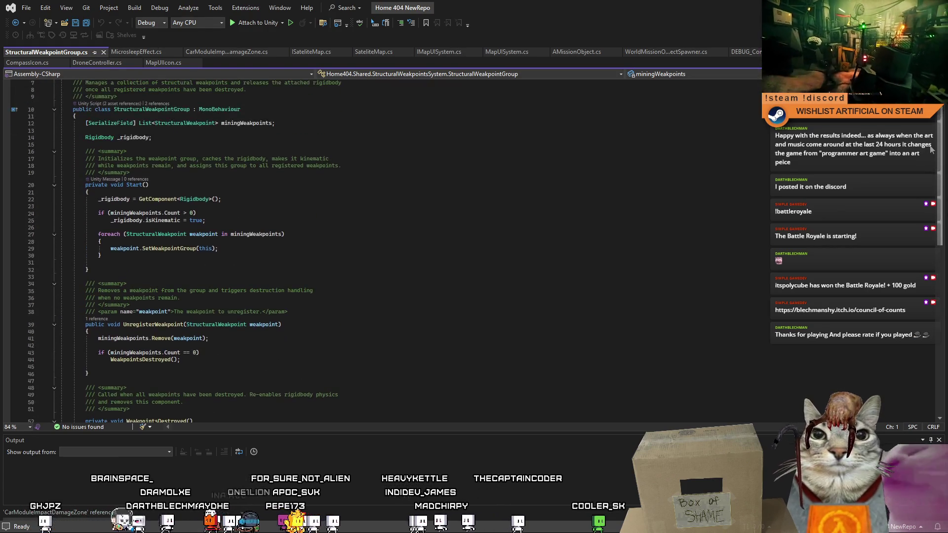
scroll(932, 136, "down", 3)
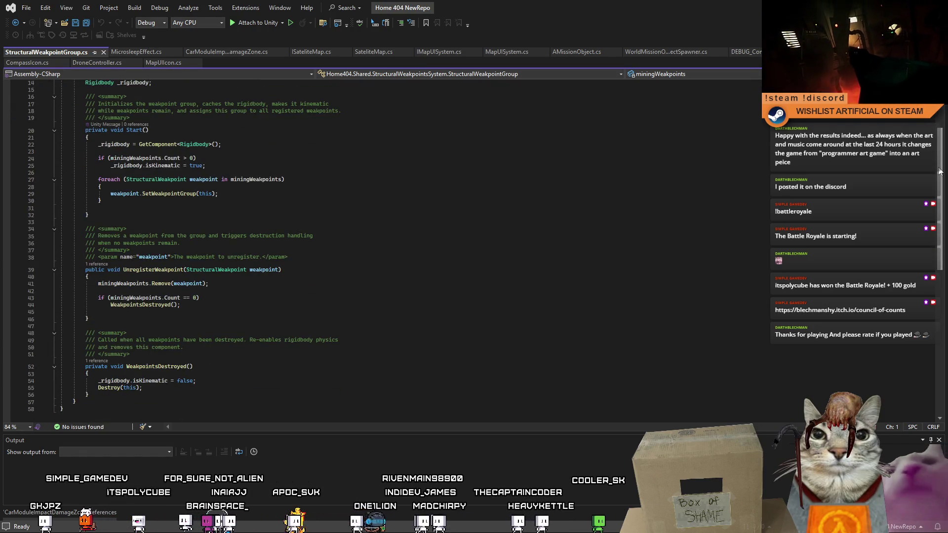
scroll(941, 171, "up", 4)
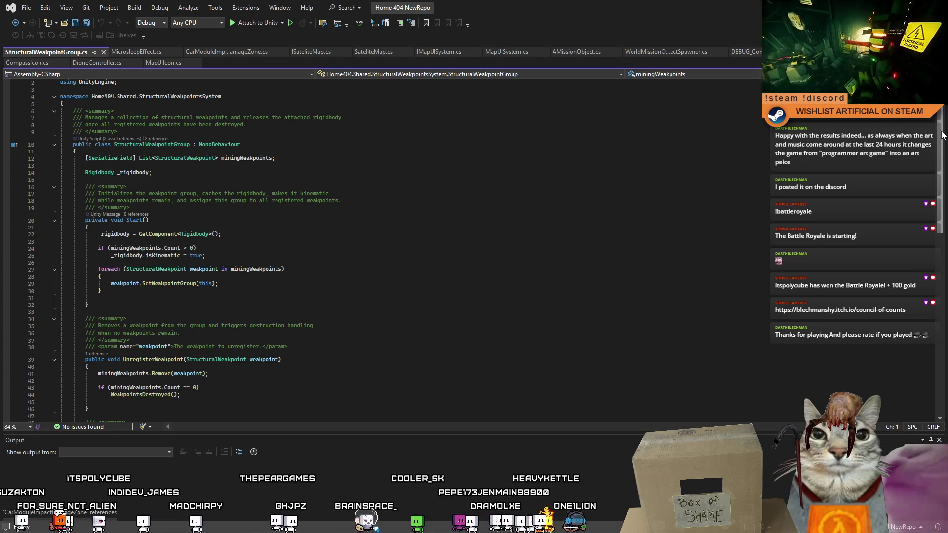
key("alt+Tab")
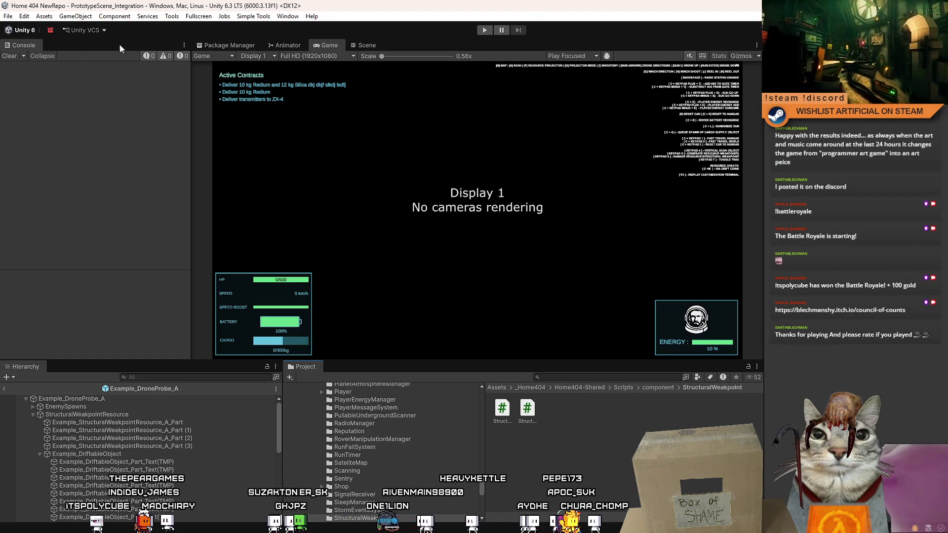
- Enter Play mode, choose '- PLAY' from the main menu, and walk up to the lever console
left_click(484, 30)
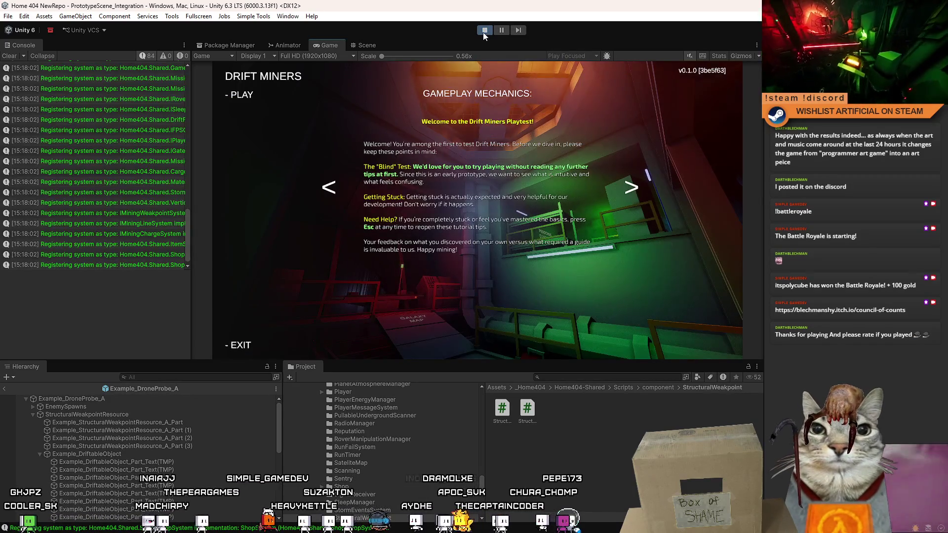
left_click(249, 100)
key("w")
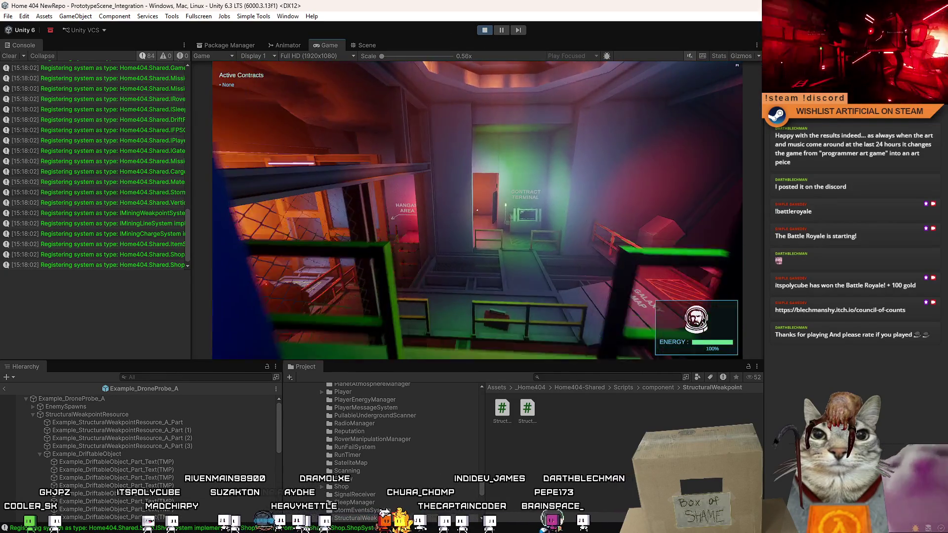
key("w")
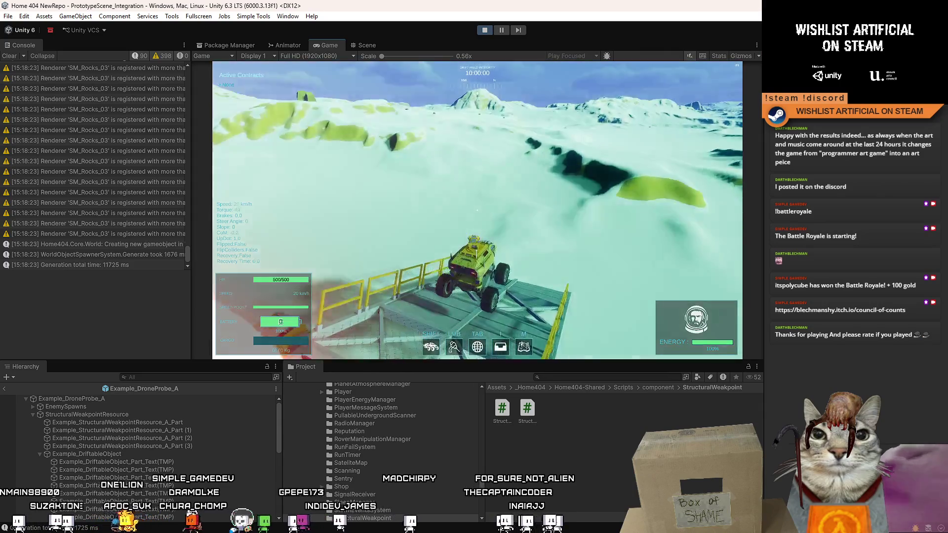
- Drive the rover off the ramp, drifting left across the snowy terrain, then pause
key("shift")
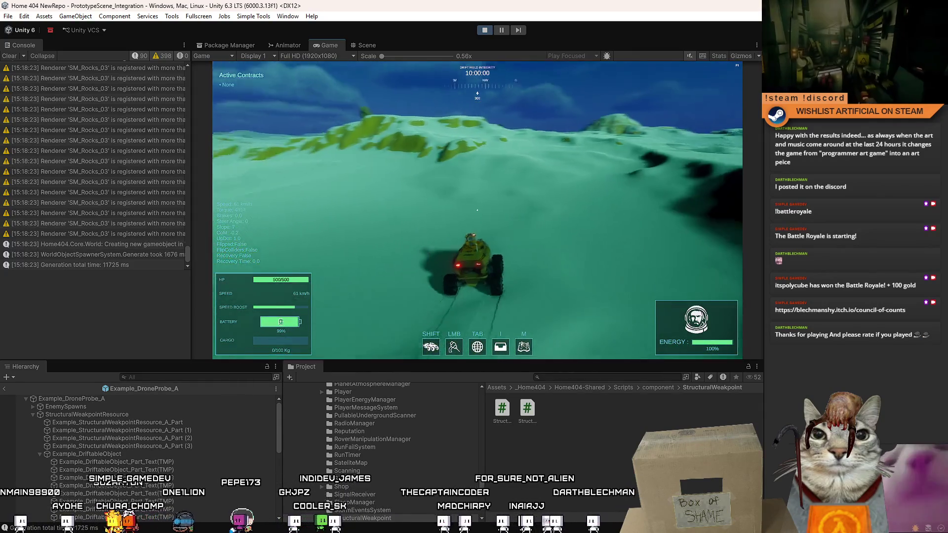
key("a")
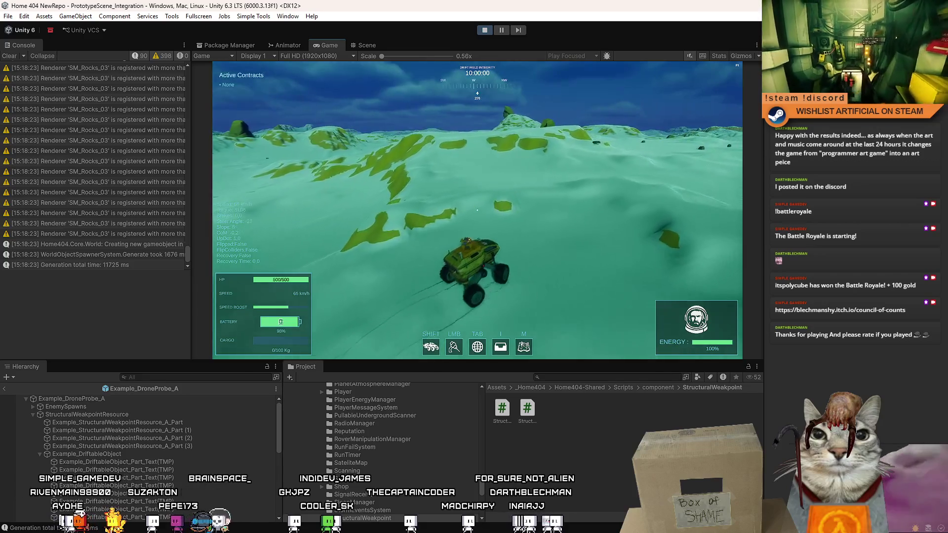
key("a")
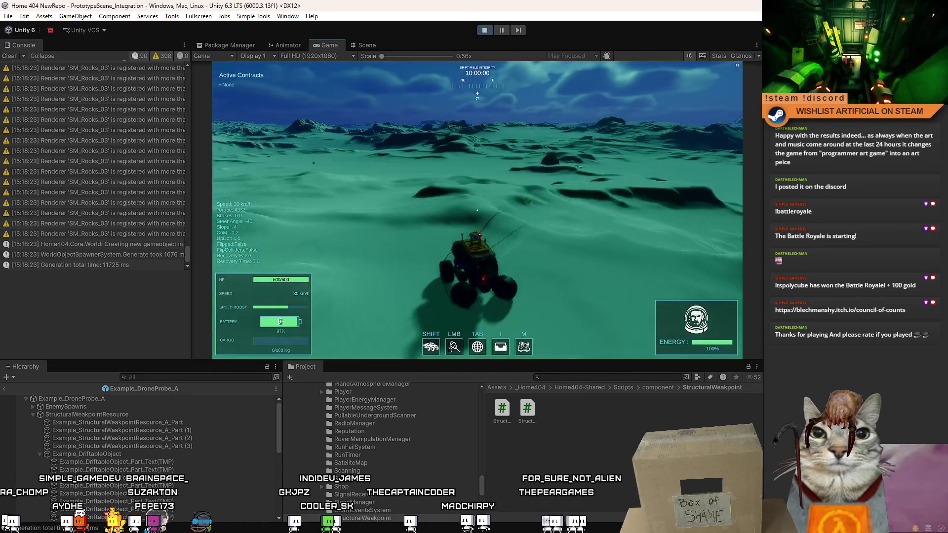
key("Escape")
key("Escape")
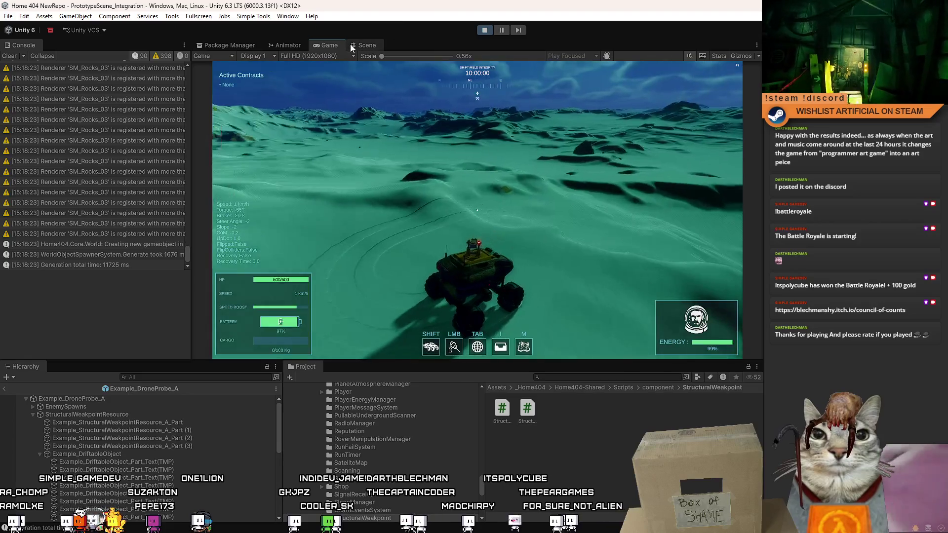
left_click(353, 45)
- Return to the main scene, view the rover from above, and clear the Project search field
left_click(207, 59)
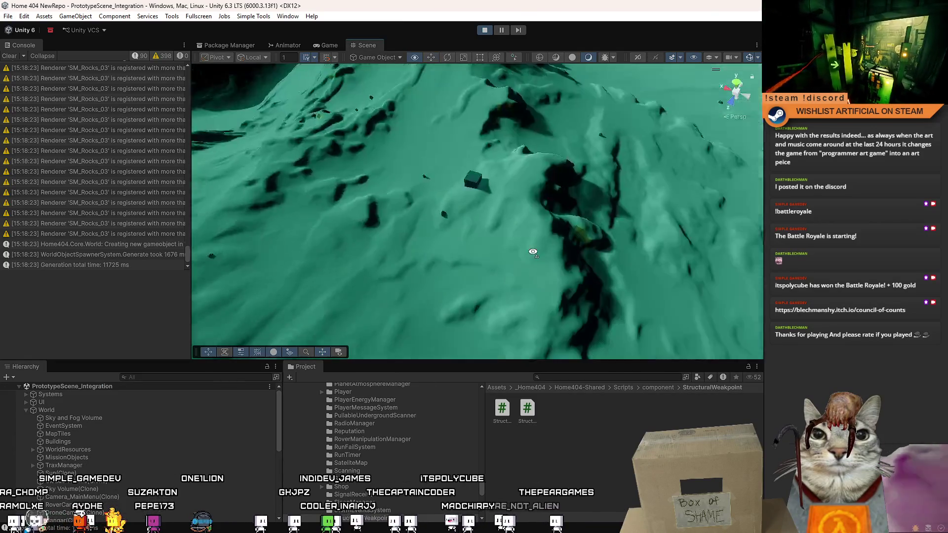
mouse_move(538, 215)
left_mouse_down()
mouse_move(256, 61)
mouse_move(255, 49)
mouse_move(239, 66)
mouse_move(167, 78)
mouse_move(61, 158)
mouse_move(122, 55)
left_mouse_up()
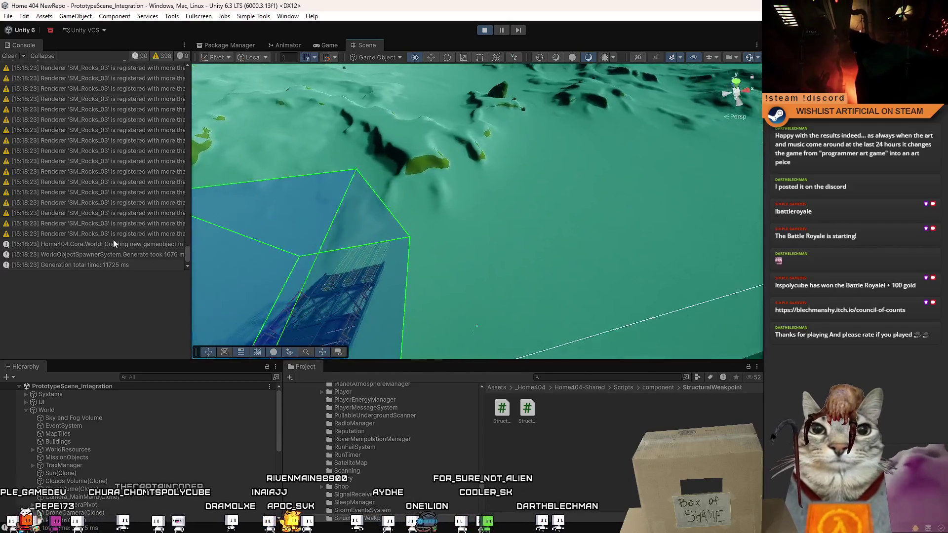
mouse_move(212, 243)
left_mouse_down()
mouse_move(306, 245)
mouse_move(222, 228)
mouse_move(260, 228)
mouse_move(466, 262)
left_mouse_up()
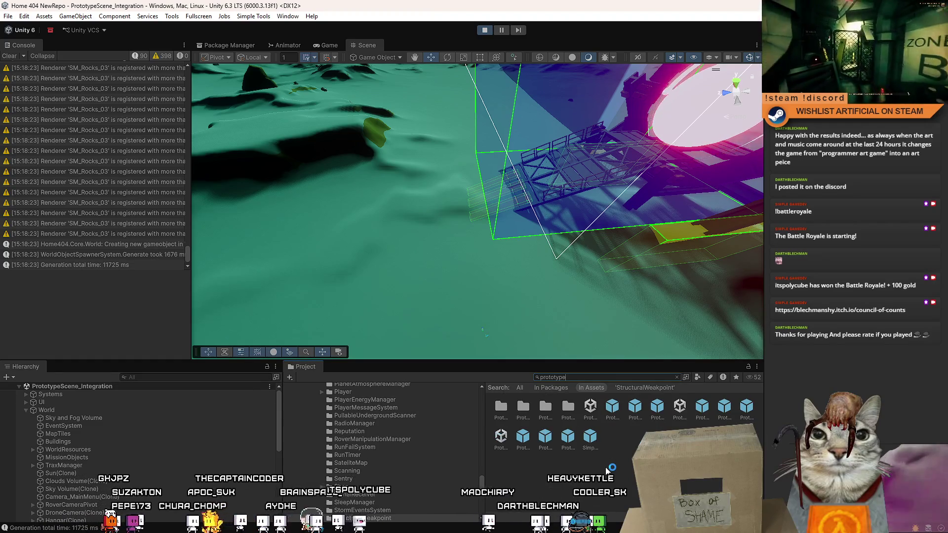
scroll(607, 469, "down", 2)
scroll(587, 432, "down", 2)
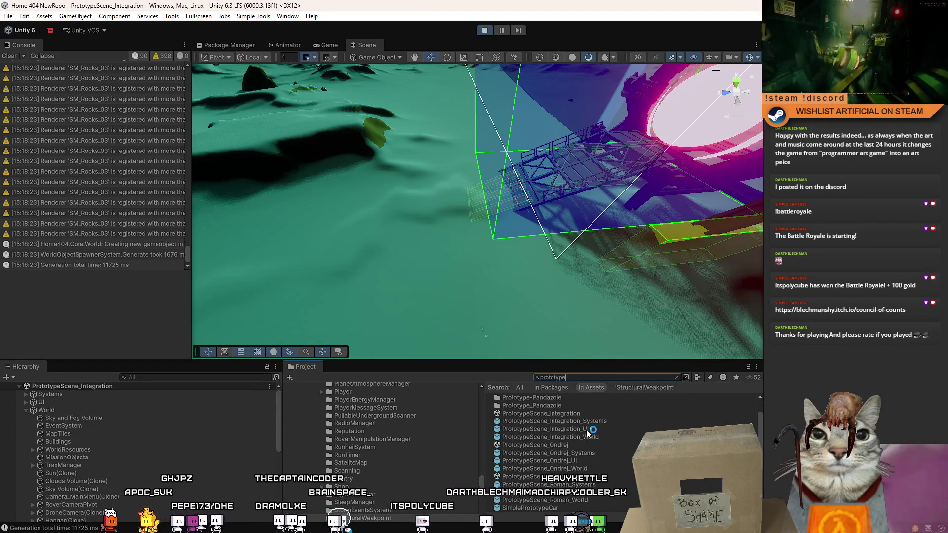
mouse_move(494, 247)
left_mouse_down()
mouse_move(473, 232)
mouse_move(551, 188)
mouse_move(571, 205)
mouse_move(661, 205)
mouse_move(705, 232)
mouse_move(740, 297)
left_mouse_up()
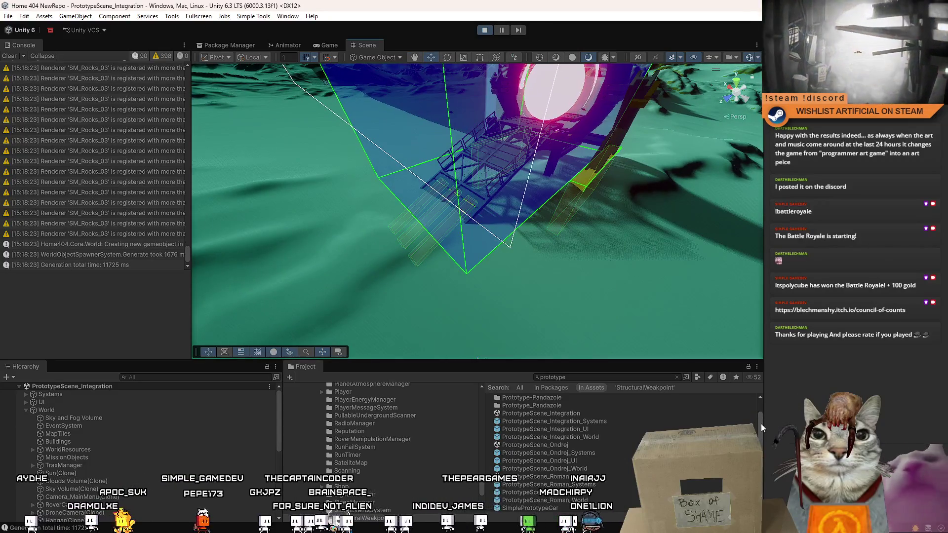
left_click(623, 377)
key("BackSpace")
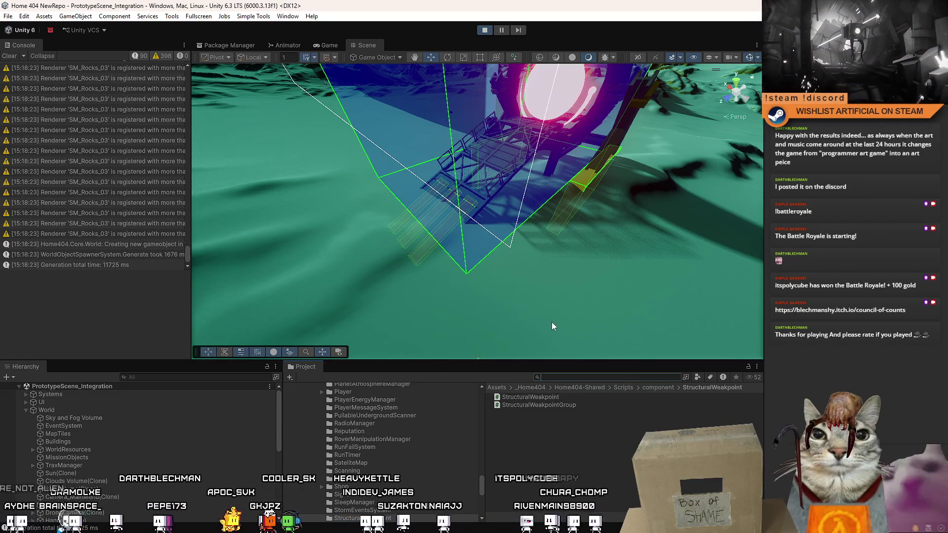
- Search 'probe', drag Example_DroneProbe_A onto the terrain, and enter Play mode
type("probe")
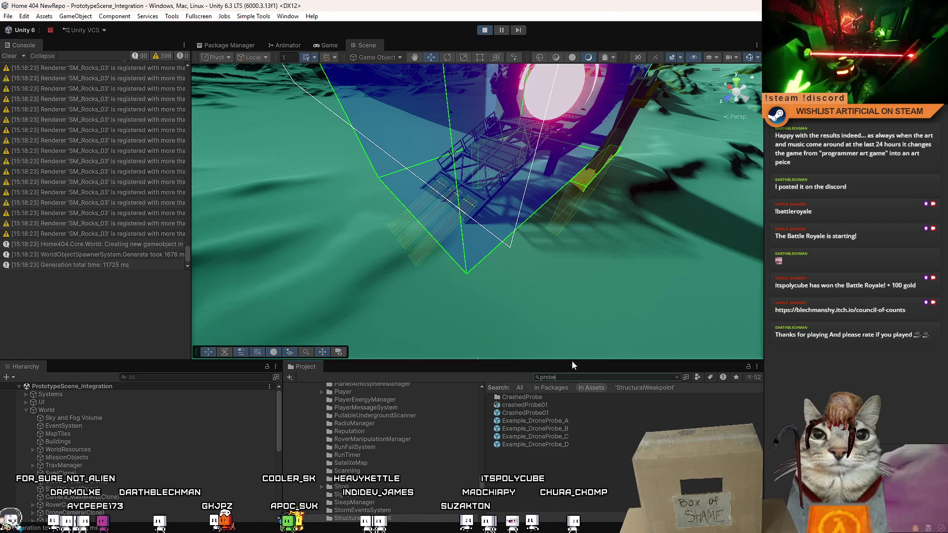
left_click(575, 421)
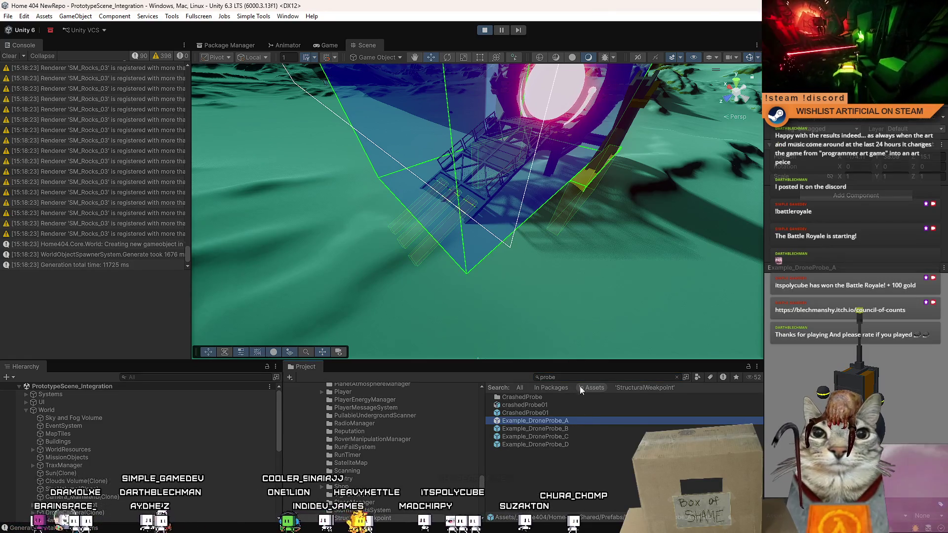
left_click_drag(591, 419, 531, 259)
mouse_move(543, 214)
left_mouse_down()
mouse_move(453, 260)
mouse_move(466, 264)
mouse_move(476, 241)
mouse_move(464, 243)
mouse_move(491, 67)
left_mouse_up()
left_click(500, 30)
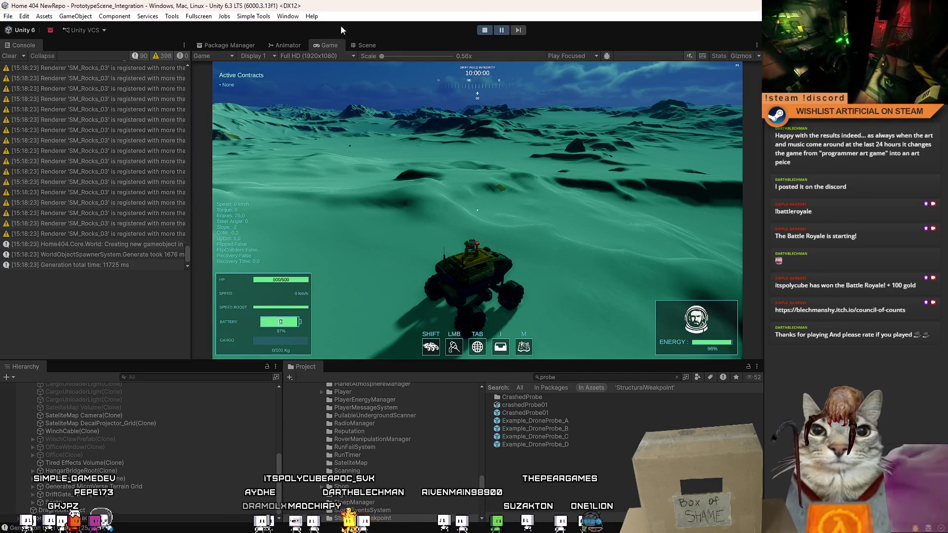
- Pause the game and frame the spawned drone probe and its cables in the Scene view
left_click(367, 45)
left_click_drag(517, 328, 402, 187)
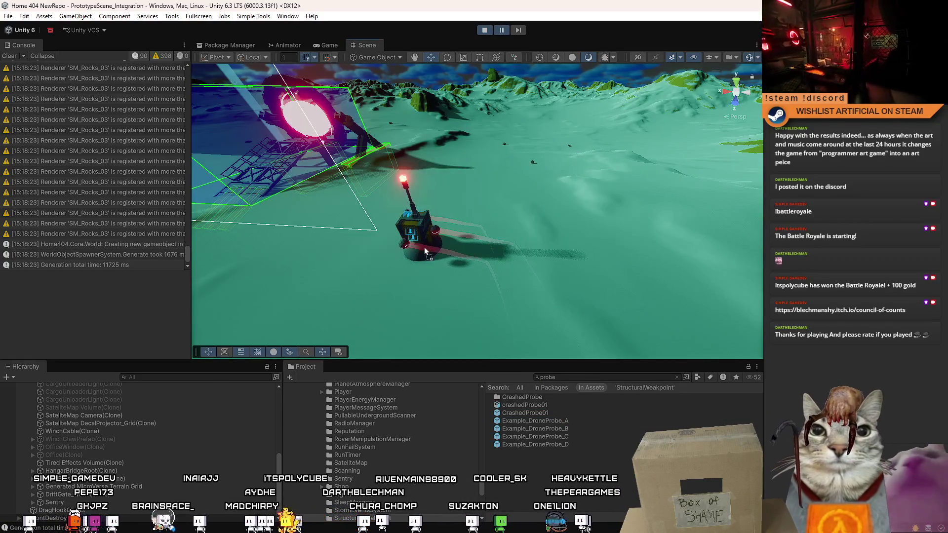
key("f")
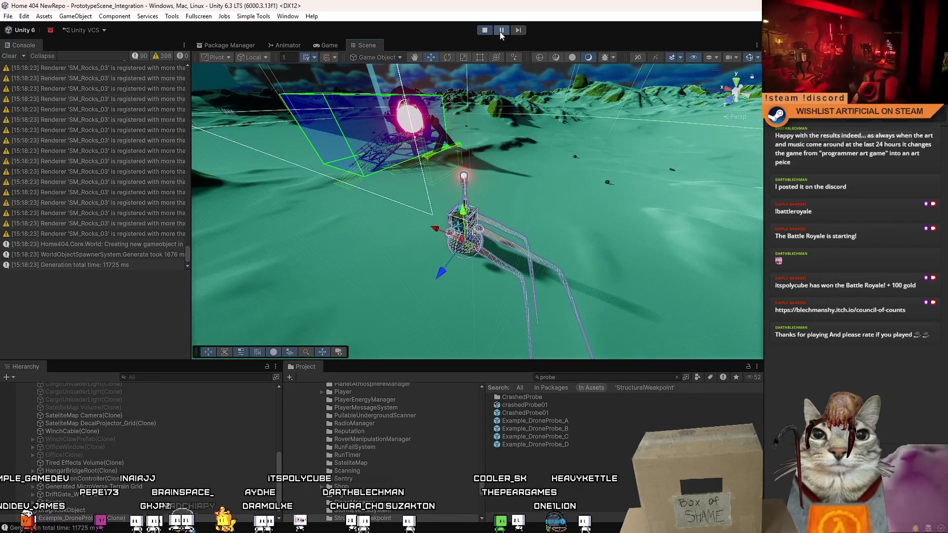
mouse_move(504, 99)
left_mouse_down()
mouse_move(389, 285)
mouse_move(630, 123)
mouse_move(535, 161)
mouse_move(576, 442)
left_mouse_up()
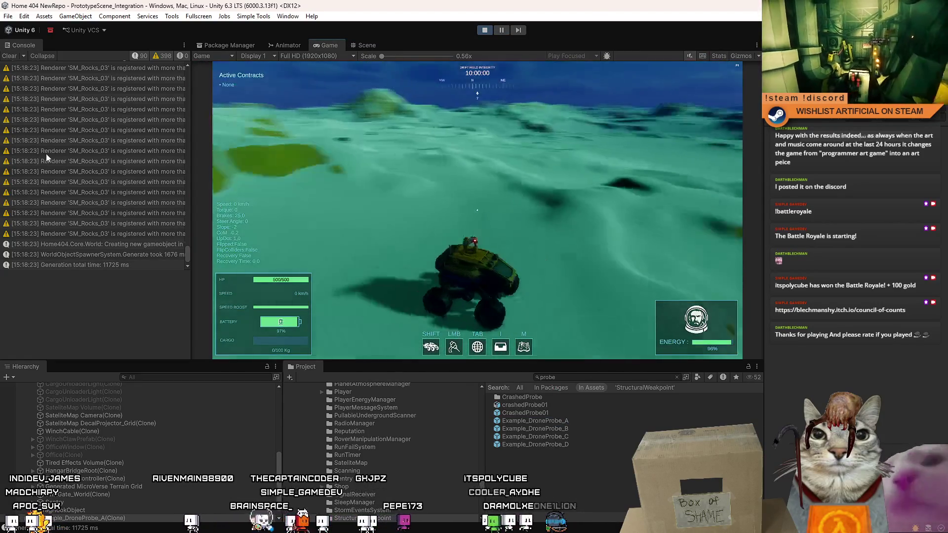
- Resume the game and drive the rover toward the X-marked cargo beacon
left_click(548, 203)
key("w")
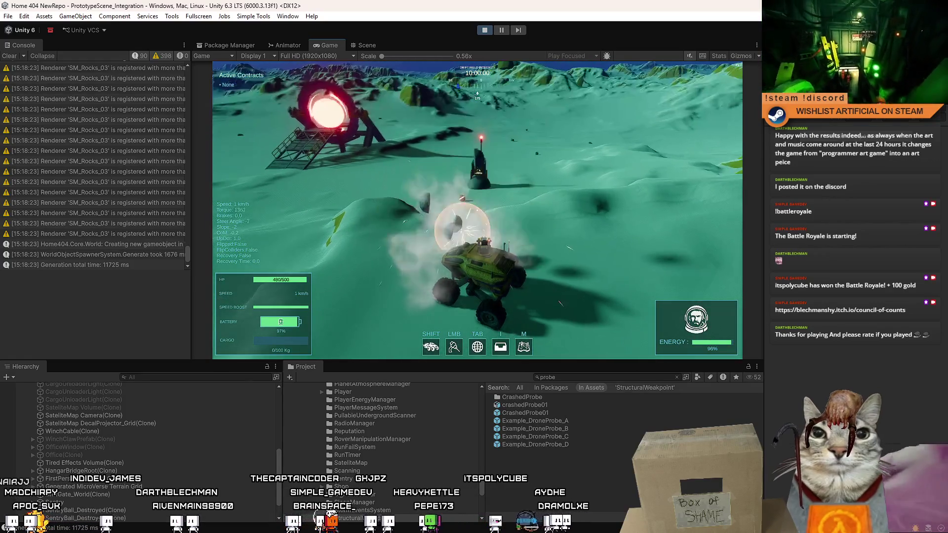
key("d")
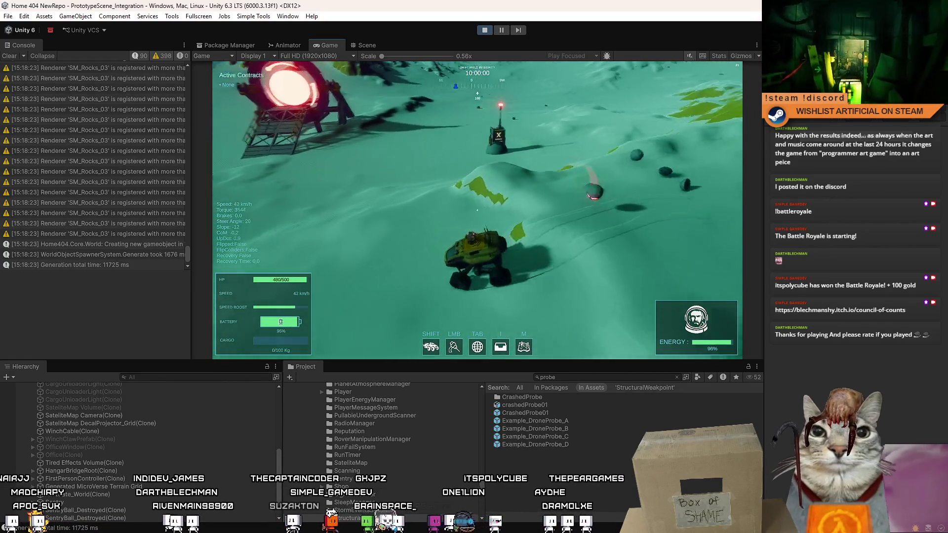
key("s")
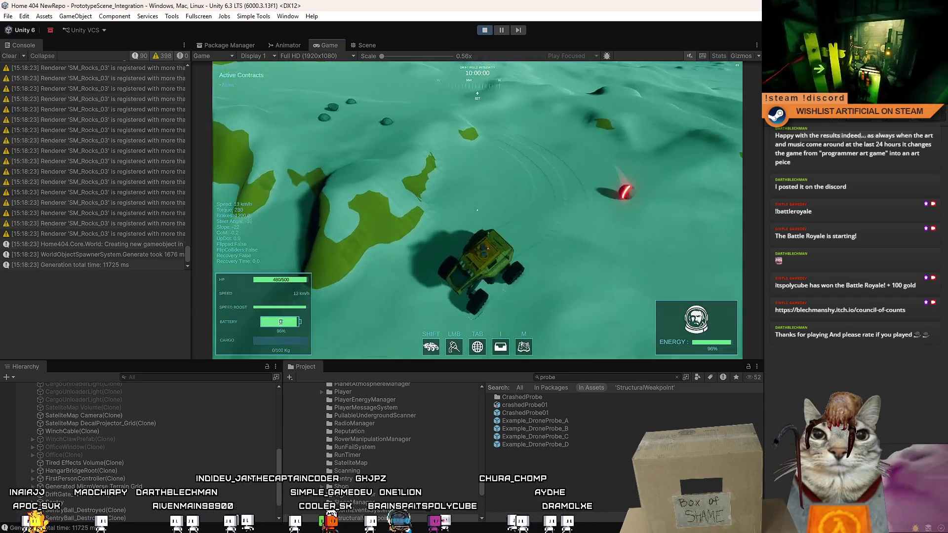
key("w")
key("d")
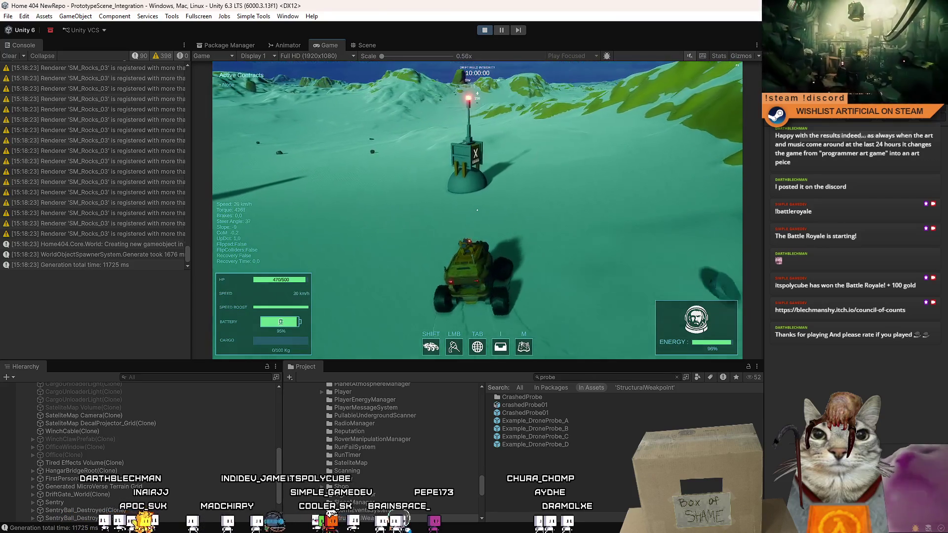
key("Escape")
key("Escape")
- Maximize the Game view, stop the rover at the beacon, and open the Tech Tree upgrades
double_click(341, 46)
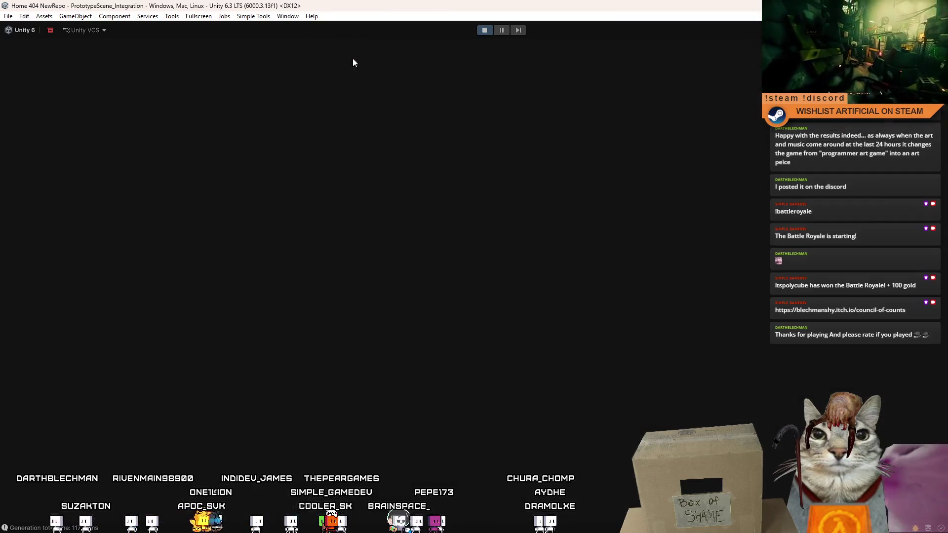
key("s")
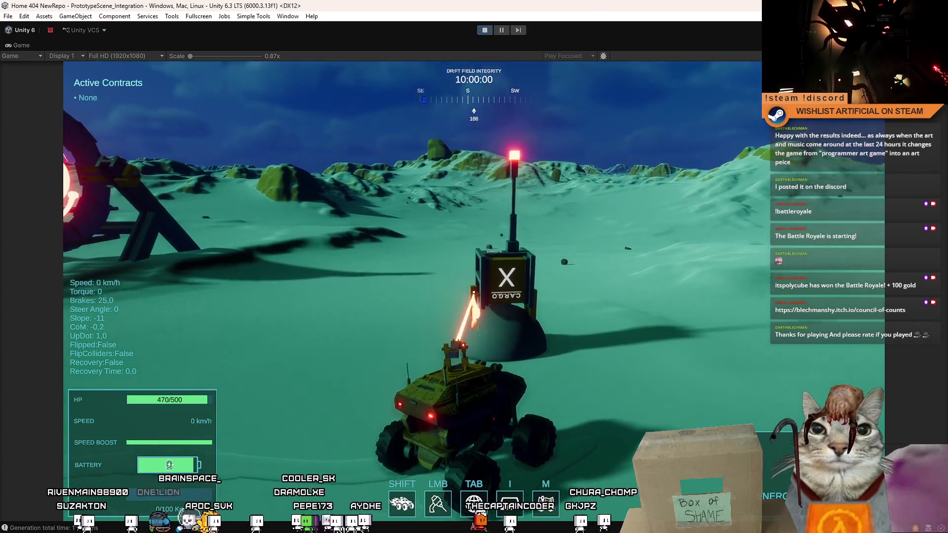
key("w")
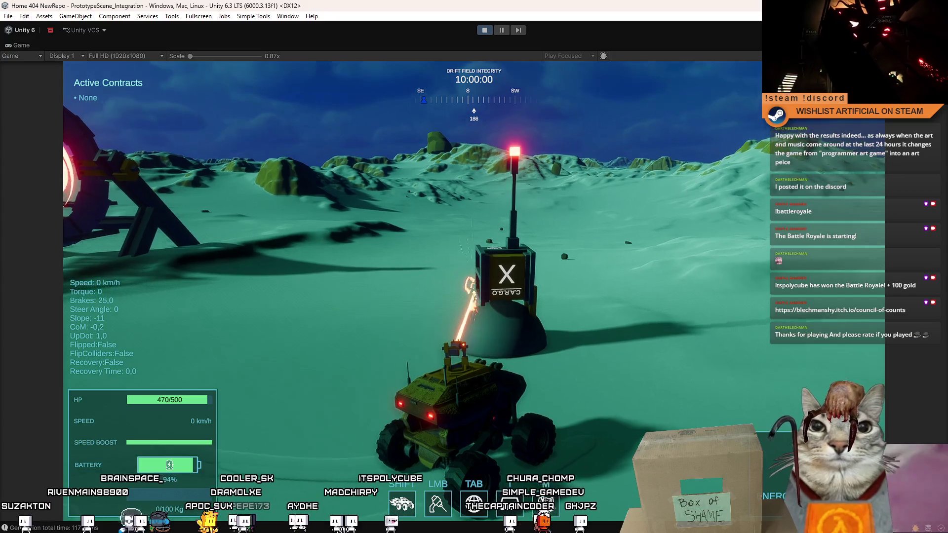
key("a")
key("s")
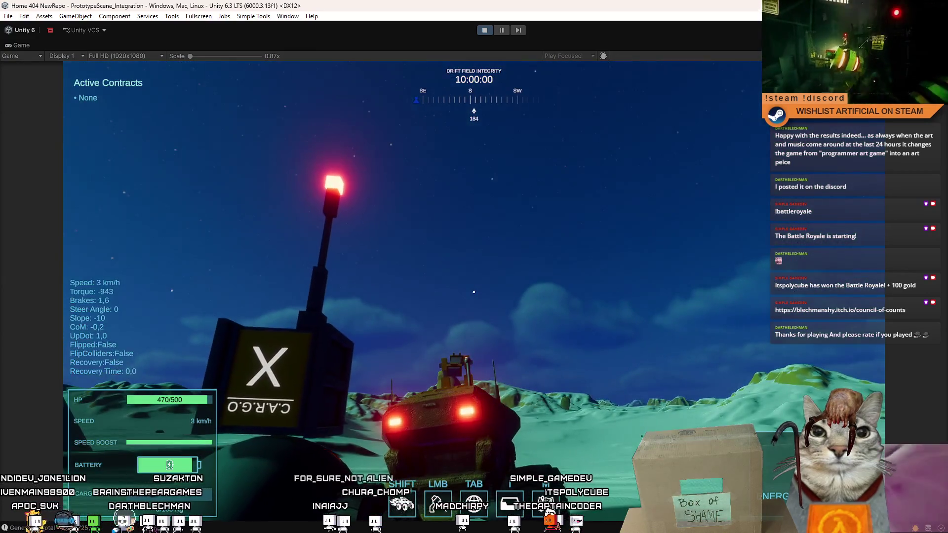
key("w")
key("a")
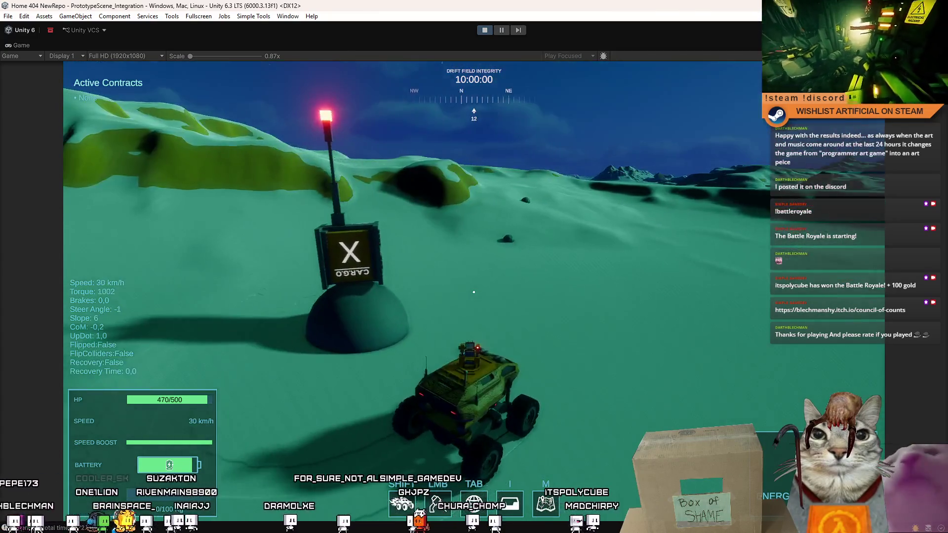
key("Tab")
left_click(224, 84)
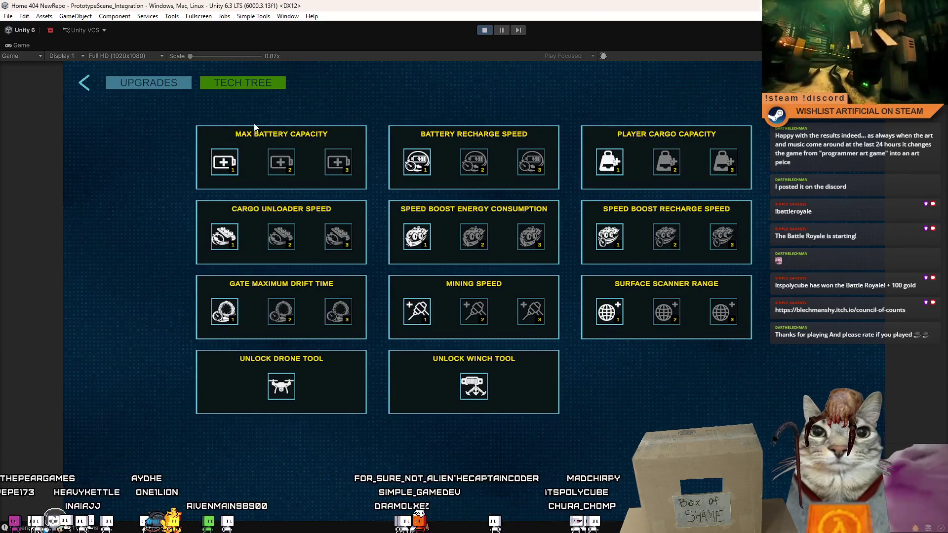
- Close the upgrades menu, winch the X-marked beacon to the rover, and tow it toward the portal
left_click(85, 87)
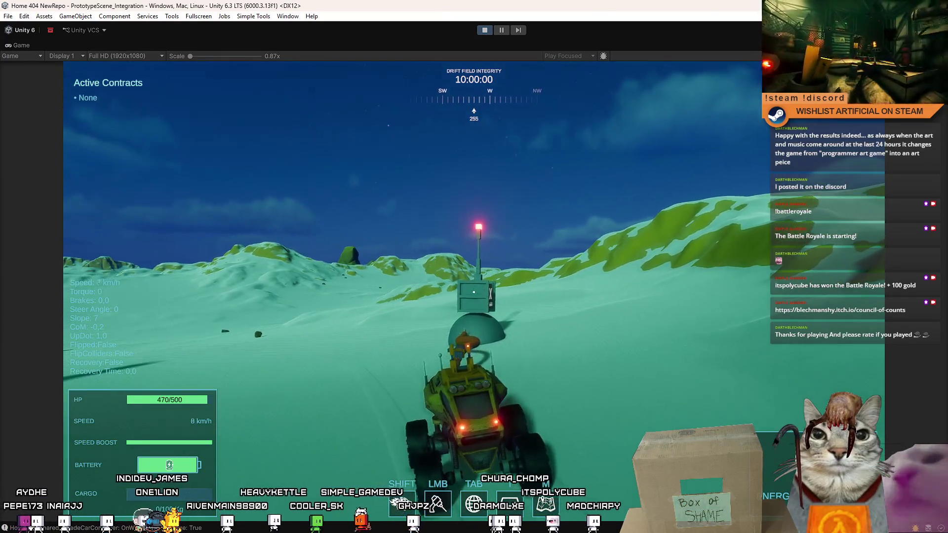
left_click(474, 291)
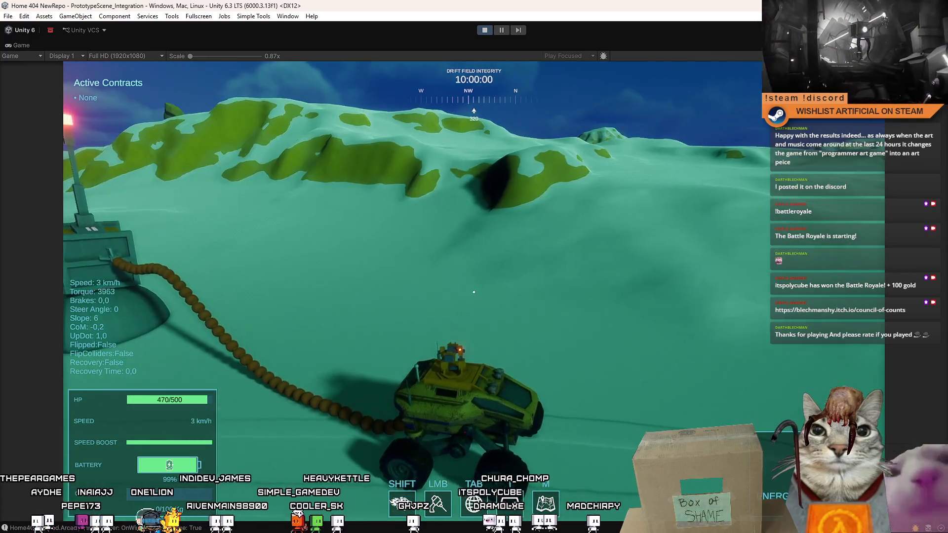
key("a")
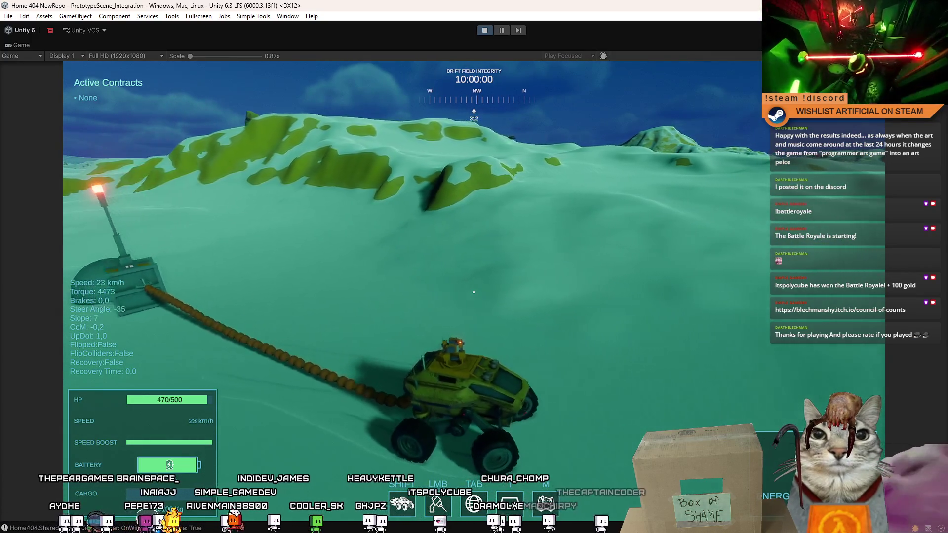
key("d")
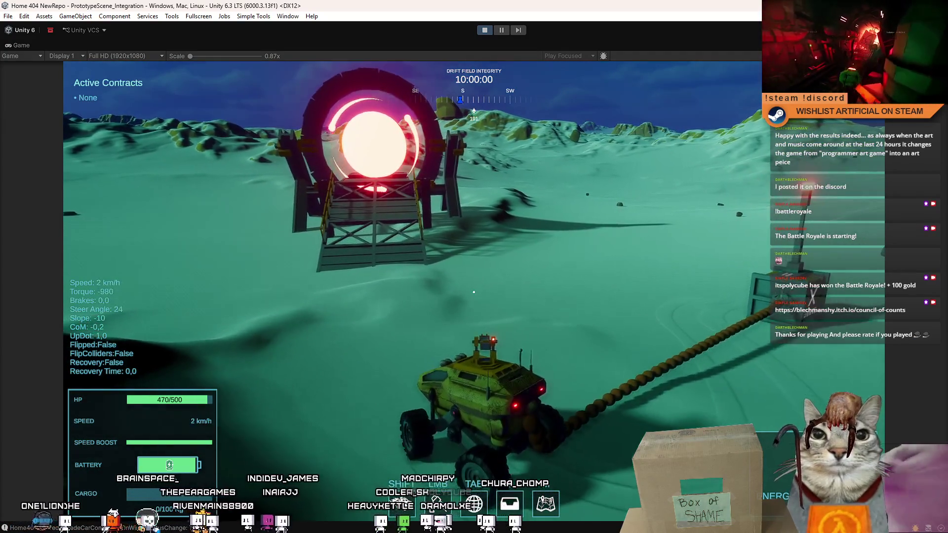
key("Escape")
key("Escape")
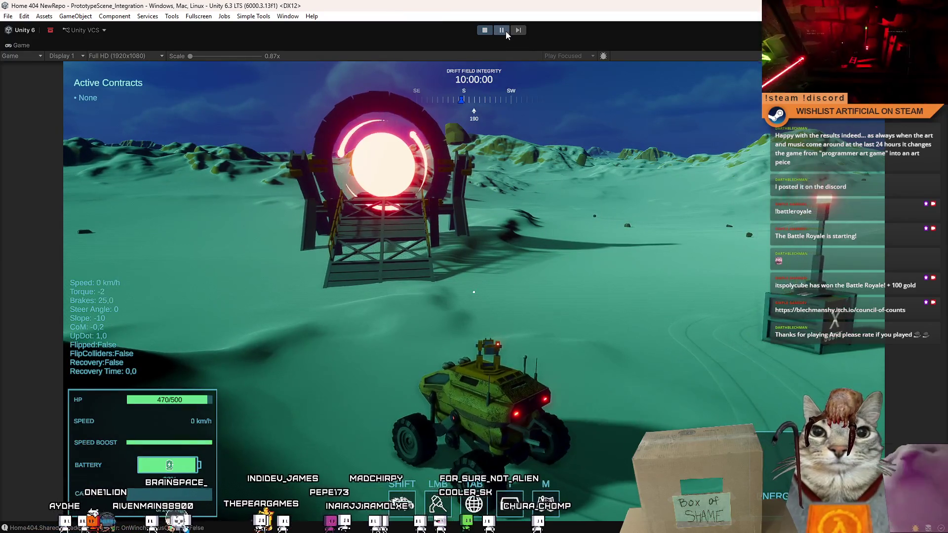
- Pause play, select Example_DroneProbe_A(Clone), and collapse it and the World group
left_click(502, 30)
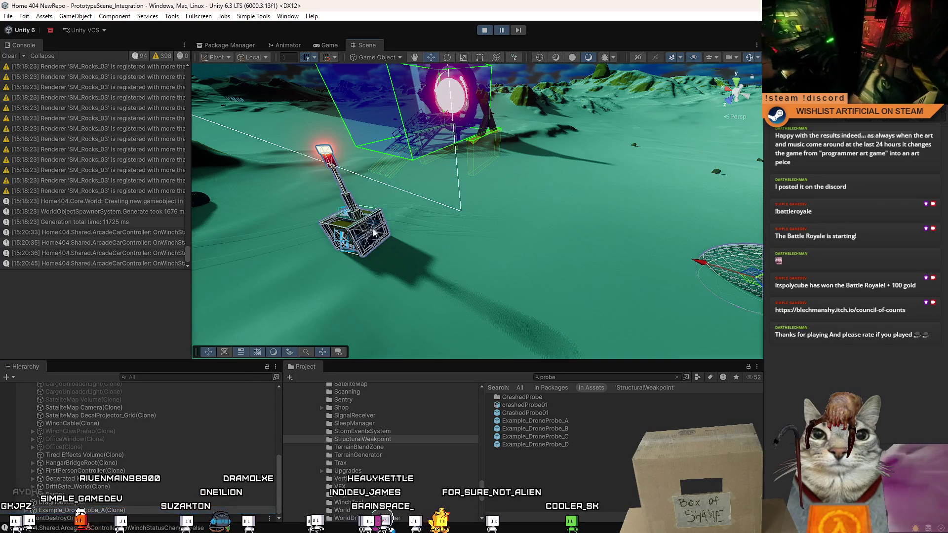
left_click(360, 252)
left_click(74, 424)
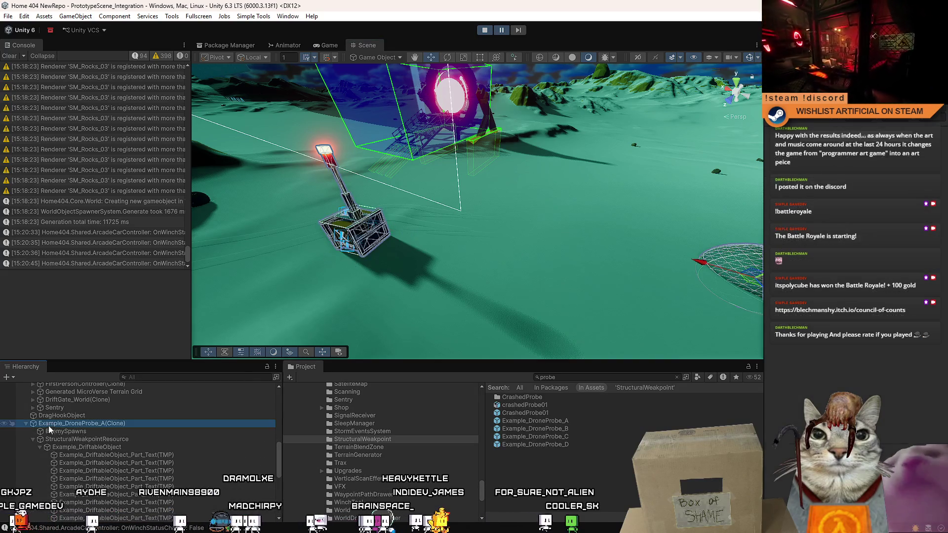
left_click(25, 422)
scroll(267, 417, "up", 10)
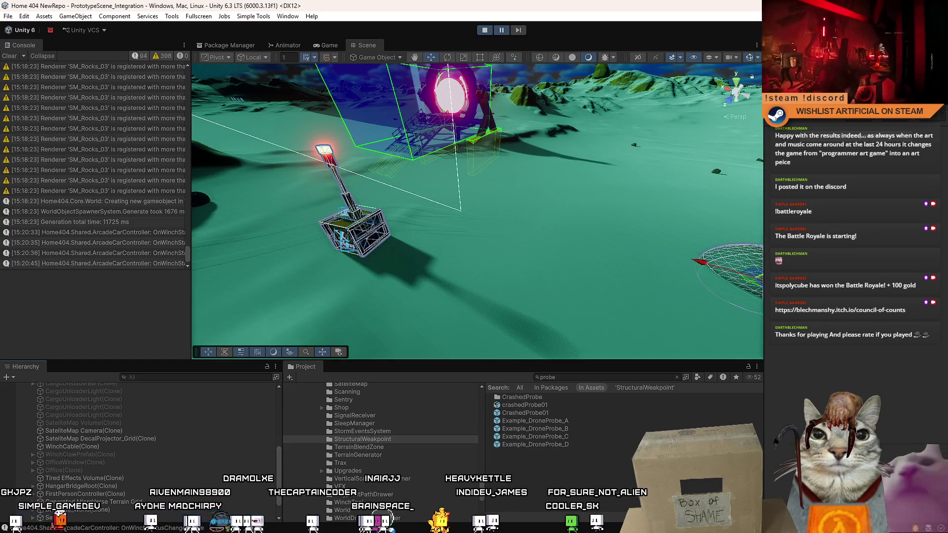
left_click(25, 409)
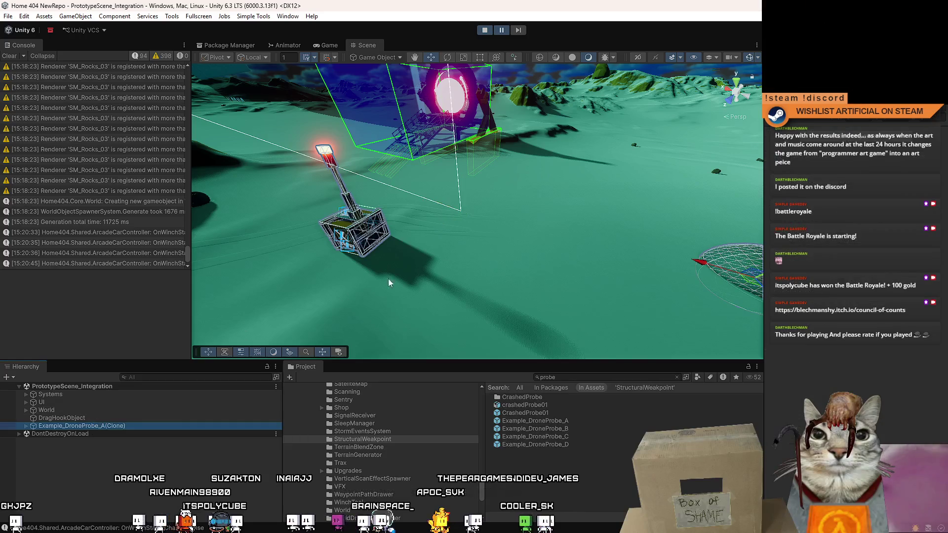
- Select the probe's Example_DriftableObject and StructuralWeakpointResource, then return to the Game view
mouse_move(493, 247)
left_mouse_down()
mouse_move(555, 254)
mouse_move(483, 262)
mouse_move(429, 255)
left_mouse_up()
left_click(428, 255)
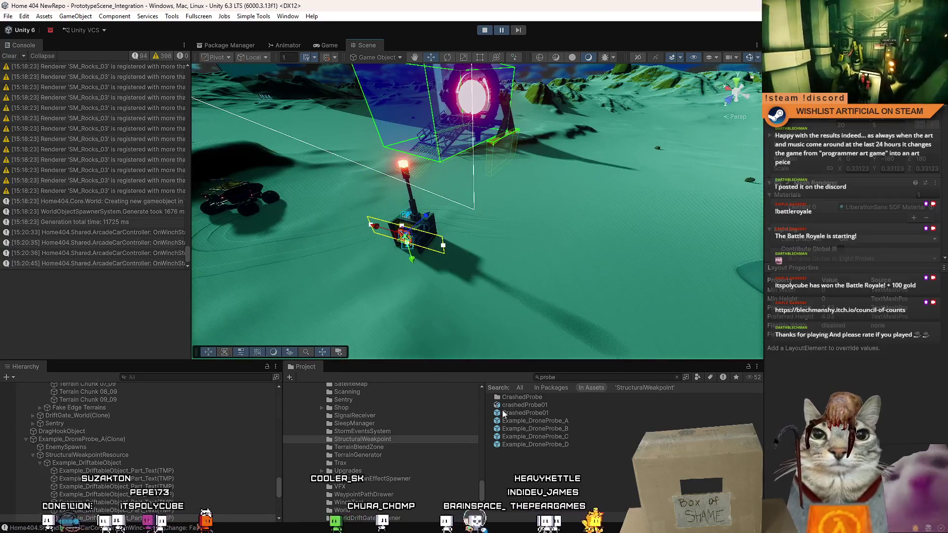
scroll(98, 440, "down", 1)
left_click(98, 440)
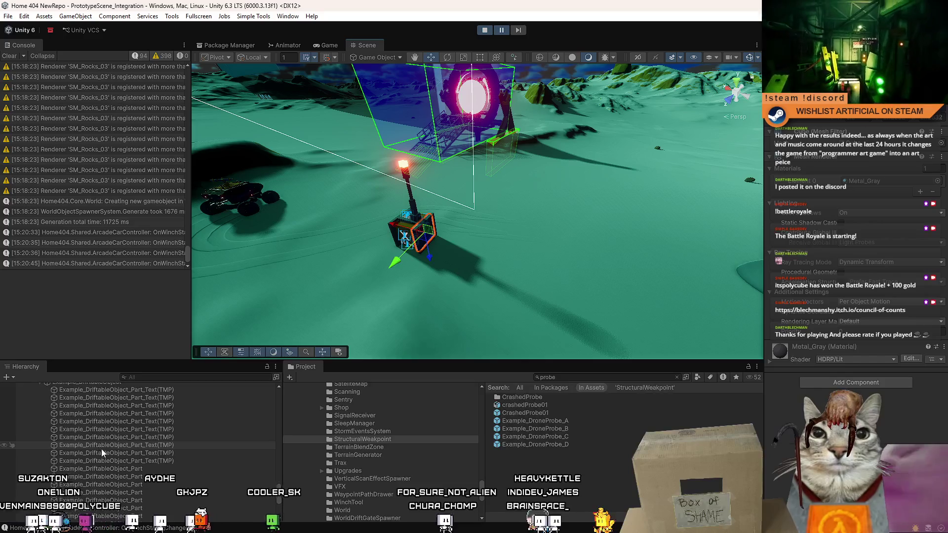
left_click(89, 433)
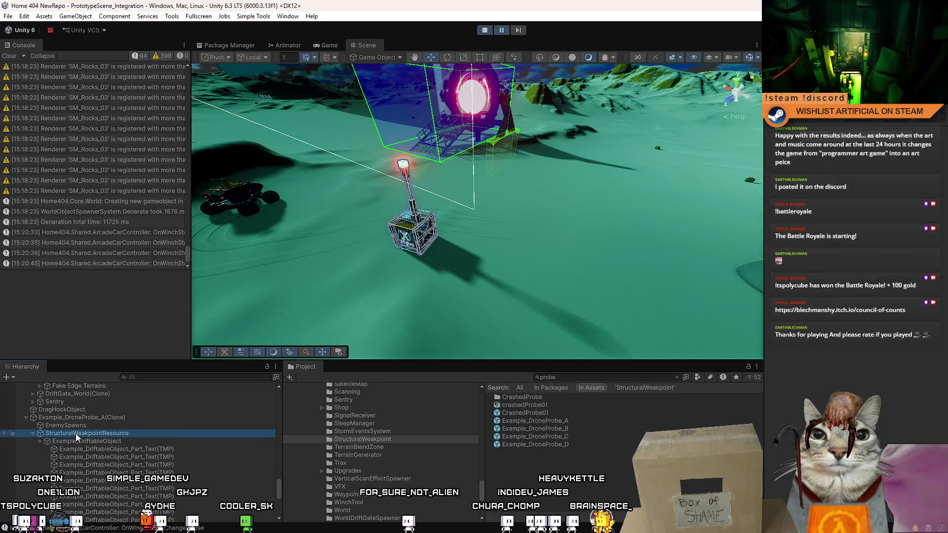
left_click(326, 45)
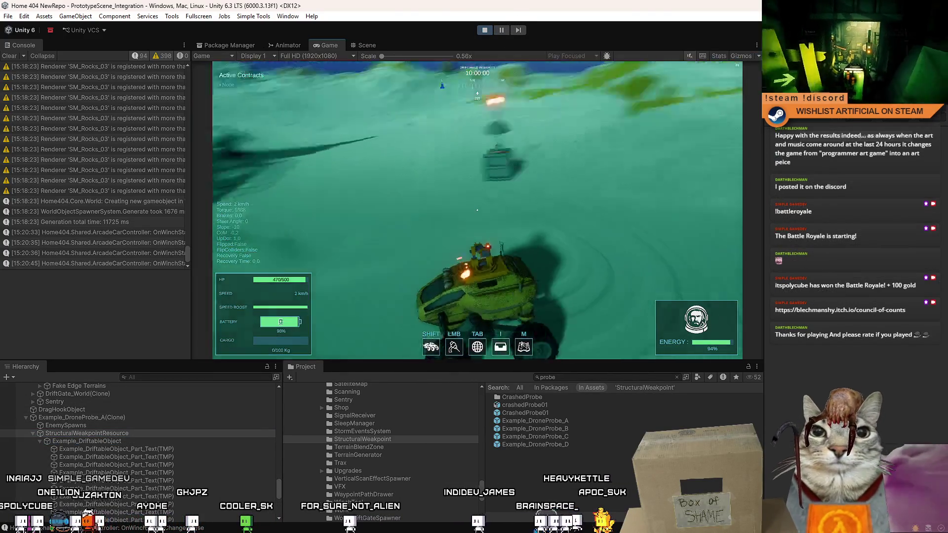
- Brake beside the cargo crate, winch it to the vehicle, and accelerate with it in tow
key("a")
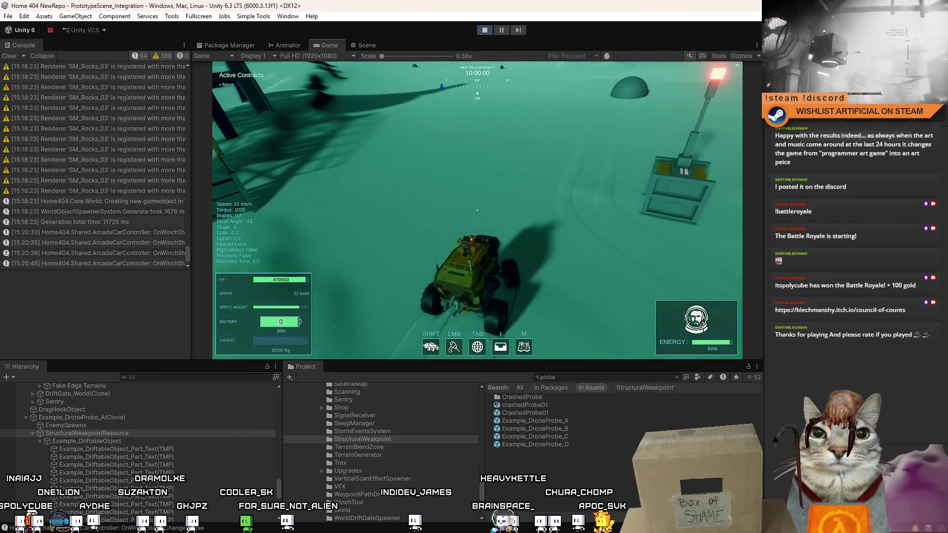
key("space")
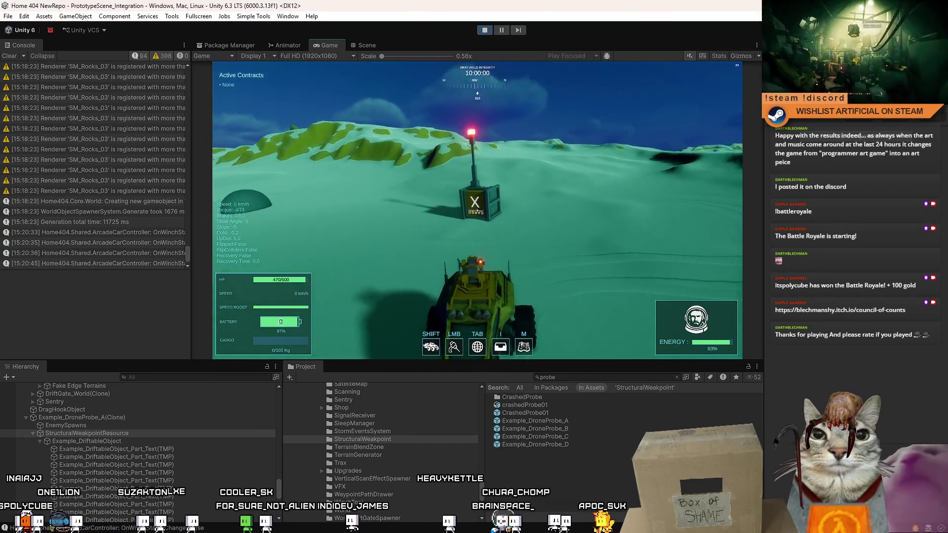
left_click(477, 210)
key("w")
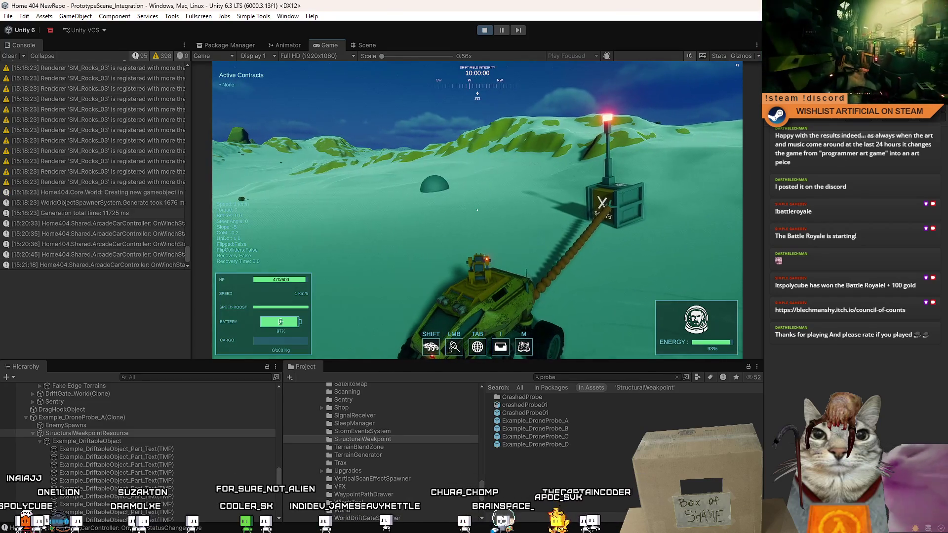
key("w")
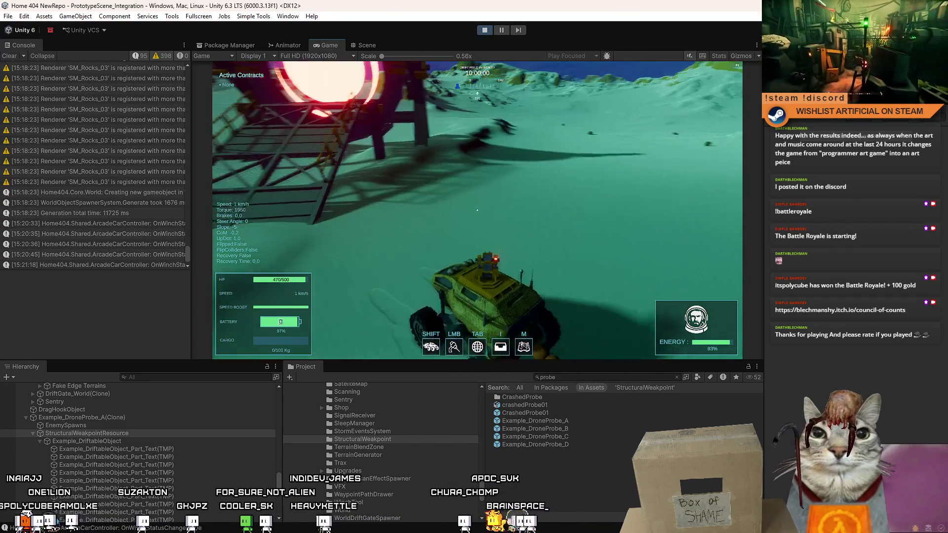
- Tow the crate up the ramp onto the pier, stop, and switch to the Scene view
key("d")
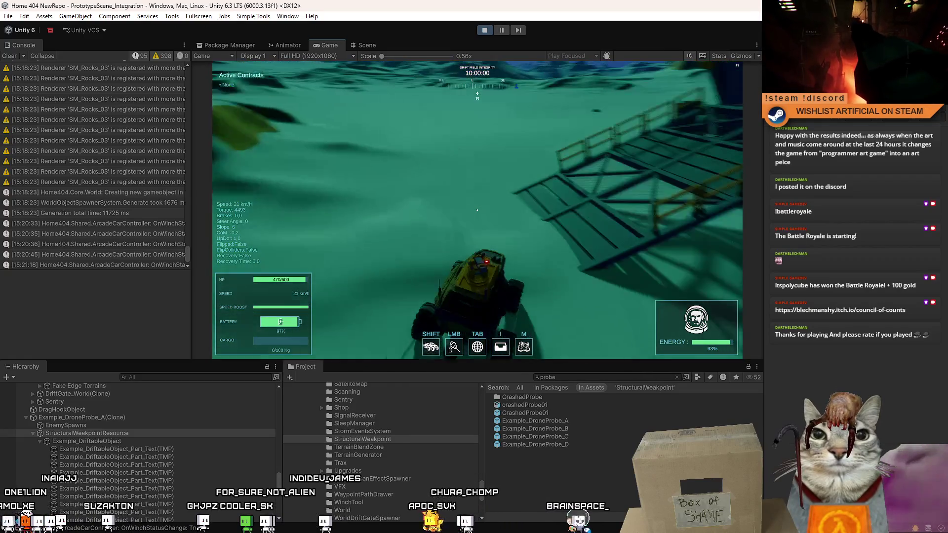
key("a")
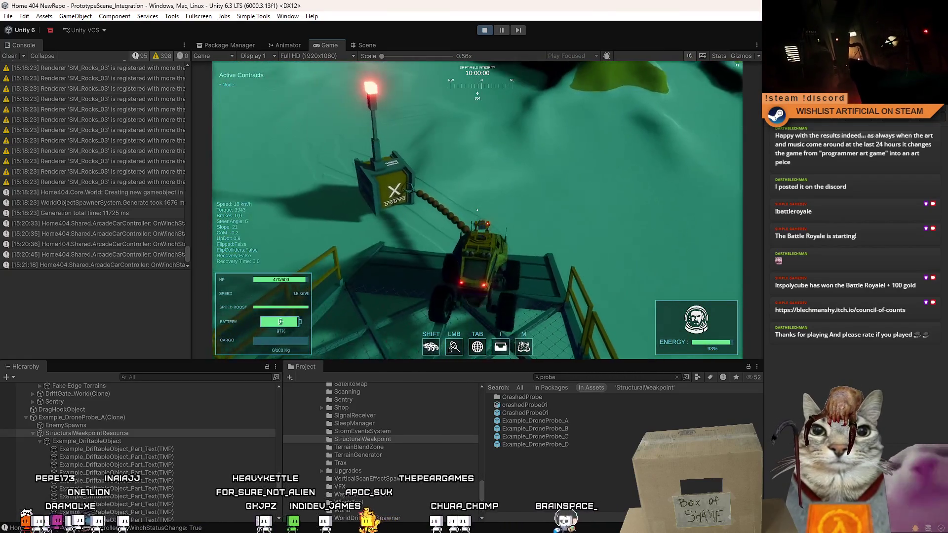
key("s")
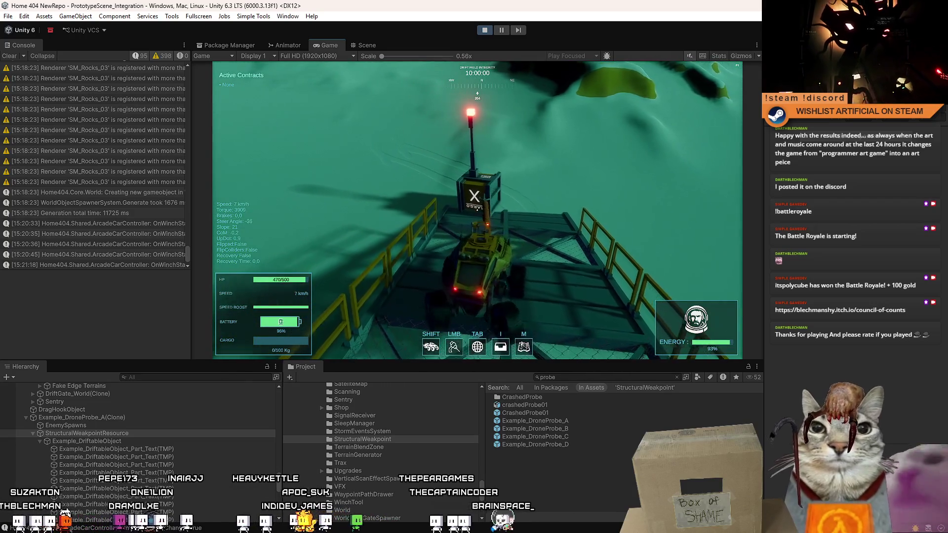
key("w")
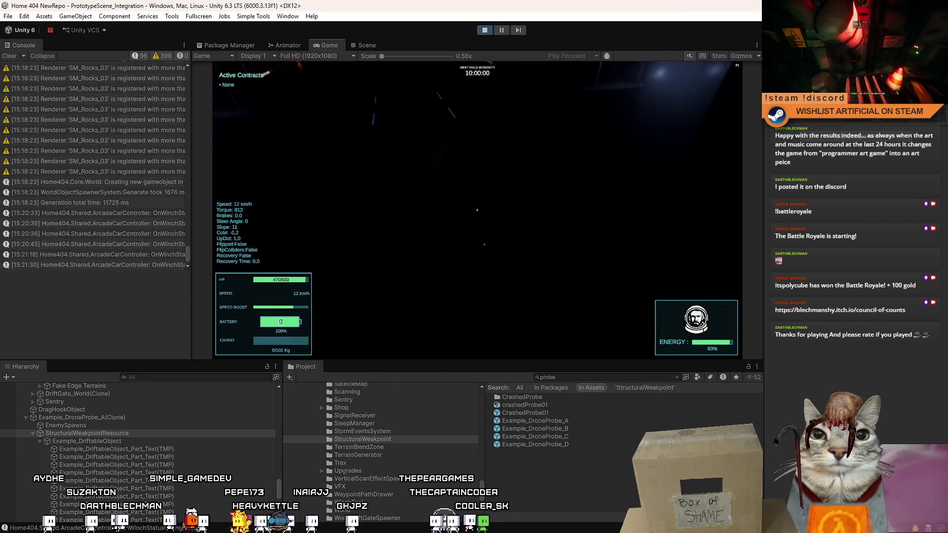
key("s")
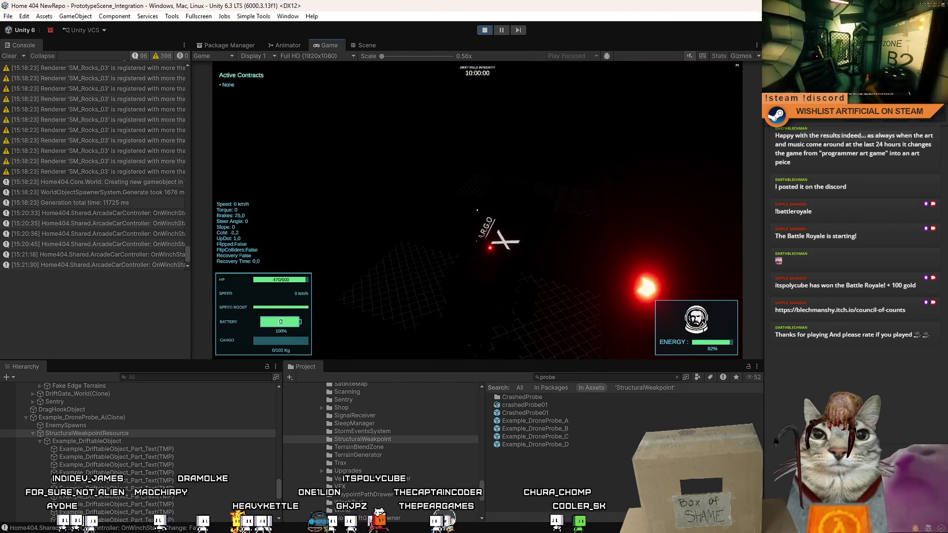
key("Escape")
key("Escape")
left_click(366, 45)
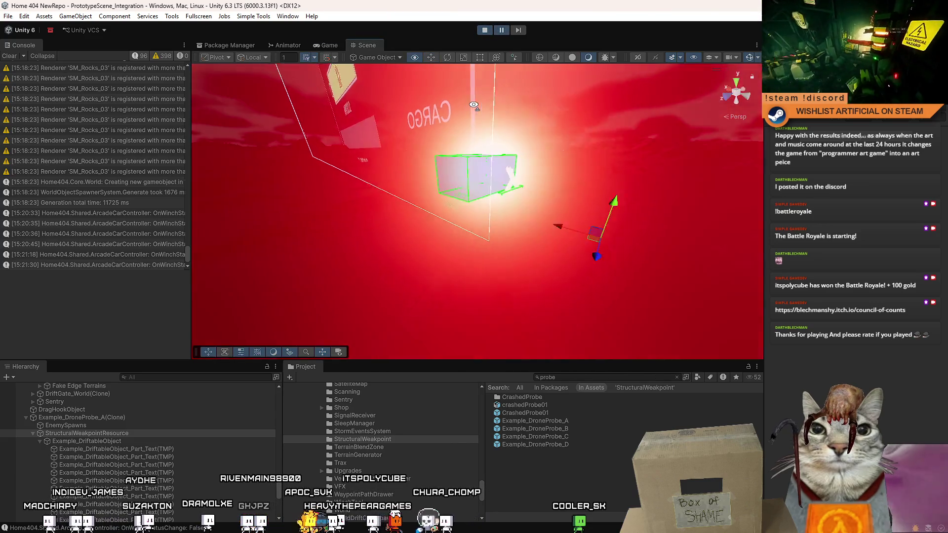
- Select and collapse Example_DroneProbe_A(Clone), then orbit out to the probe in the dark shaft
mouse_move(473, 105)
left_mouse_down()
mouse_move(498, 250)
mouse_move(470, 281)
mouse_move(446, 283)
mouse_move(554, 295)
mouse_move(467, 294)
mouse_move(378, 150)
mouse_move(97, 189)
mouse_move(328, 419)
left_mouse_up()
left_click(531, 199)
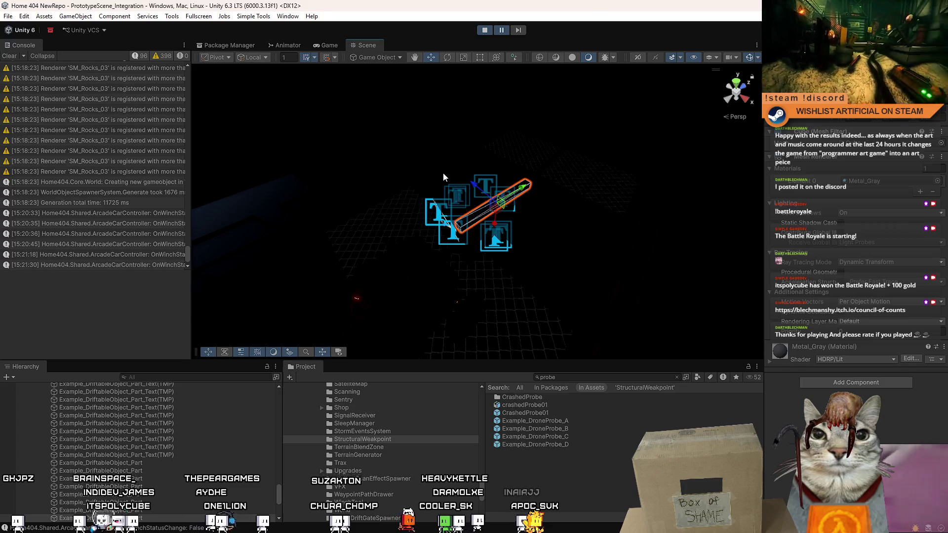
scroll(108, 466, "up", 4)
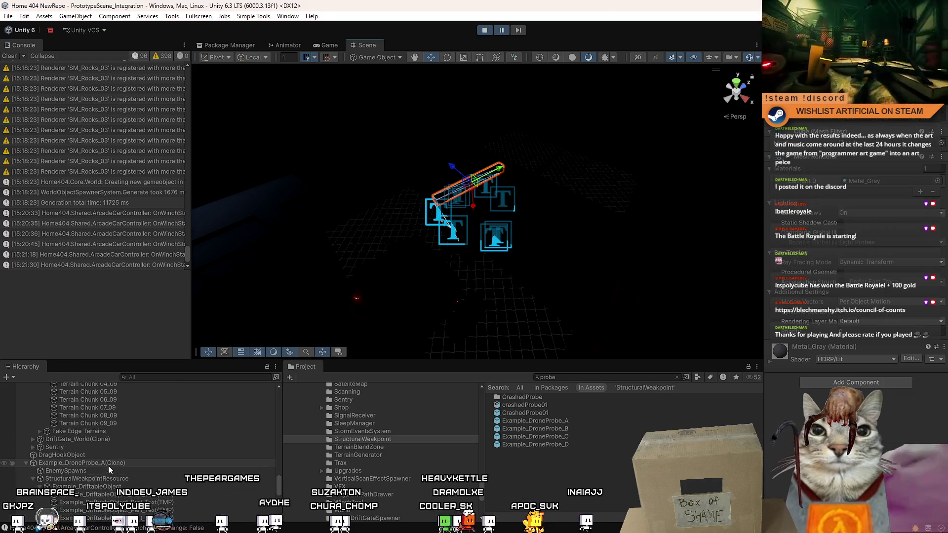
left_click(125, 463)
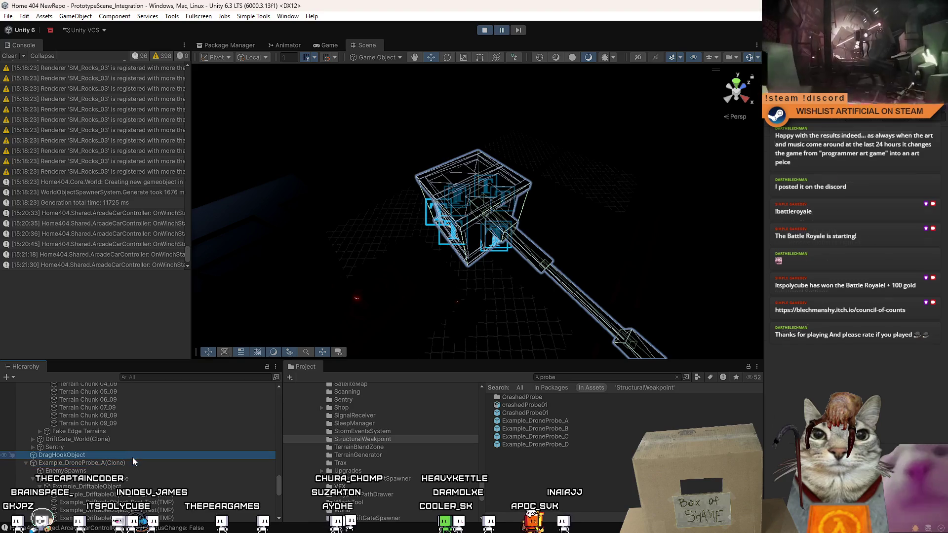
left_click(25, 463)
mouse_move(395, 321)
left_mouse_down()
mouse_move(571, 274)
mouse_move(553, 223)
left_mouse_up()
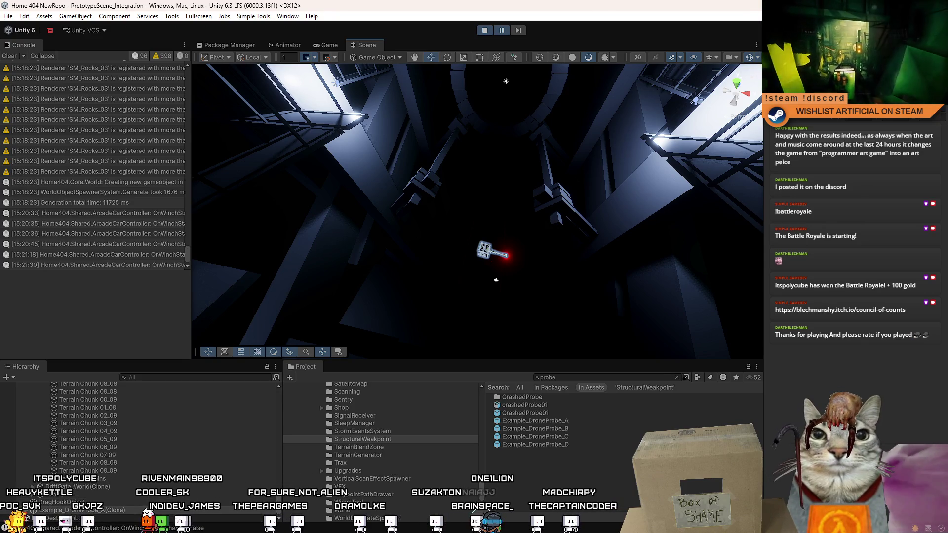
left_click_drag(279, 494, 284, 395)
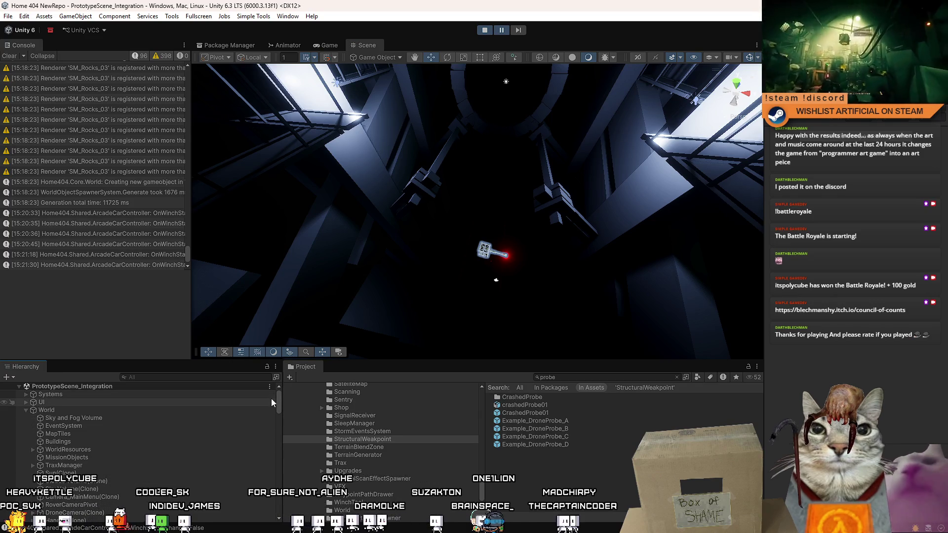
- Collapse the Generated MicroVerse Terrain Grid children in the Hierarchy
scroll(271, 404, "down", 3)
scroll(271, 407, "down", 1)
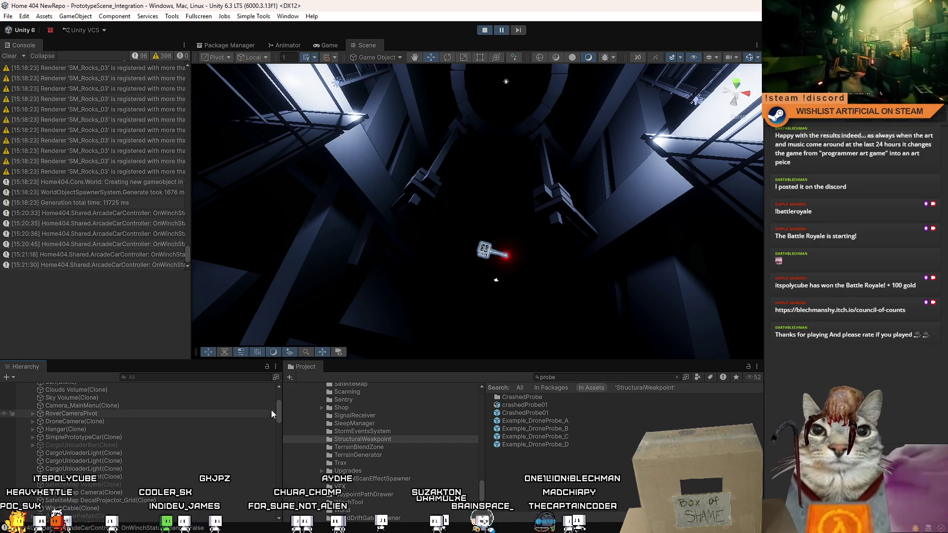
scroll(271, 410, "down", 5)
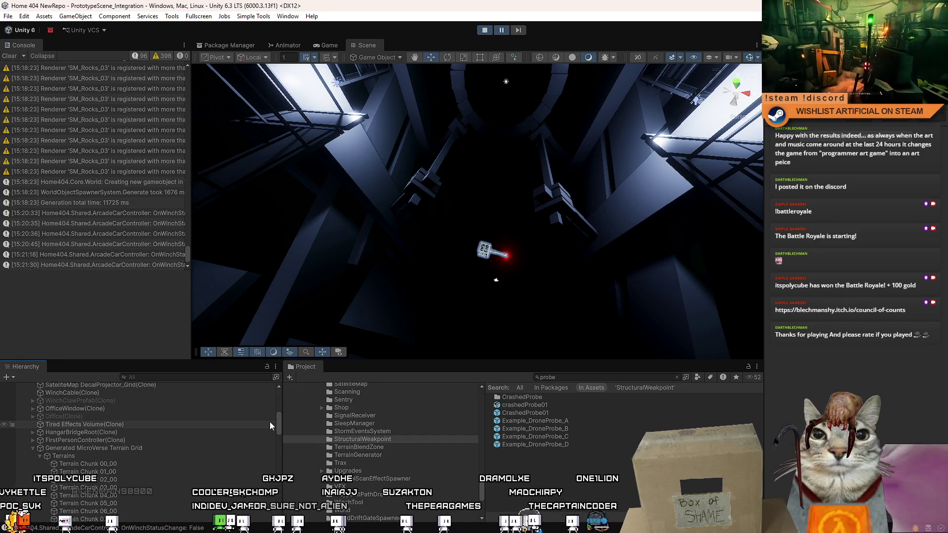
left_click(33, 418)
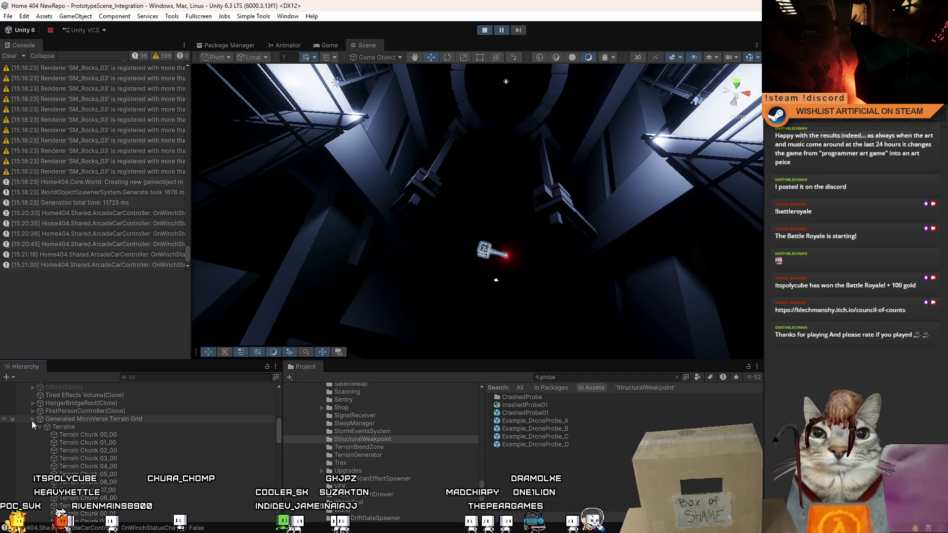
- Frame the selected object in the Scene view with F
scroll(272, 470, "up", 10)
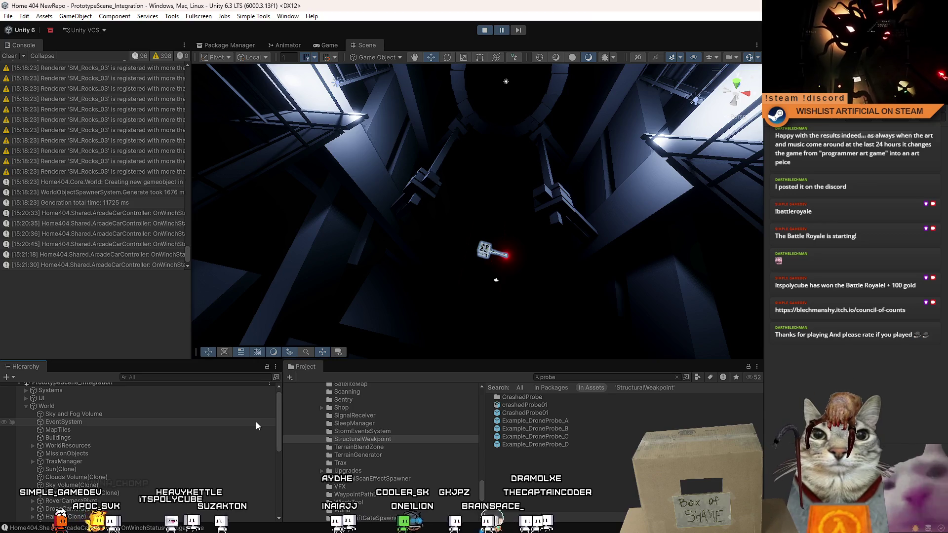
scroll(255, 425, "down", 3)
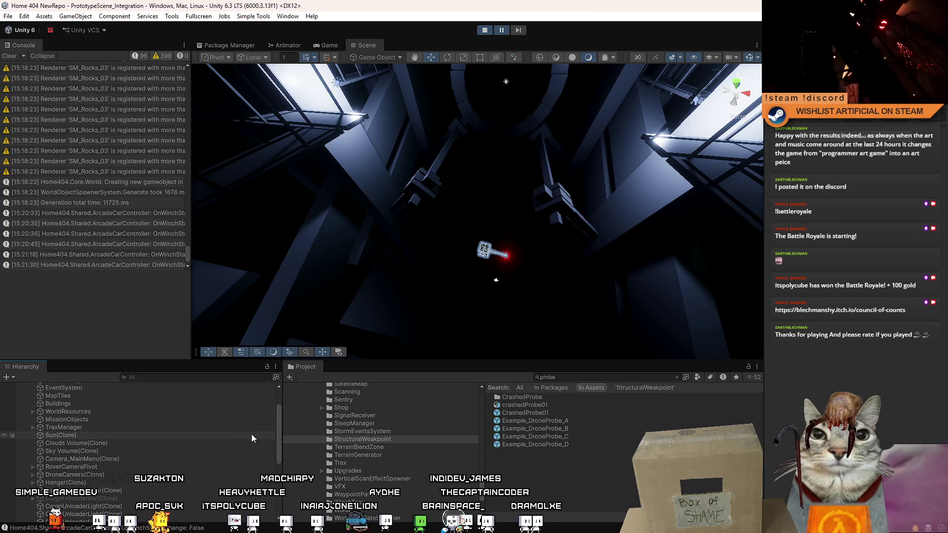
scroll(251, 443, "down", 3)
scroll(251, 442, "down", 2)
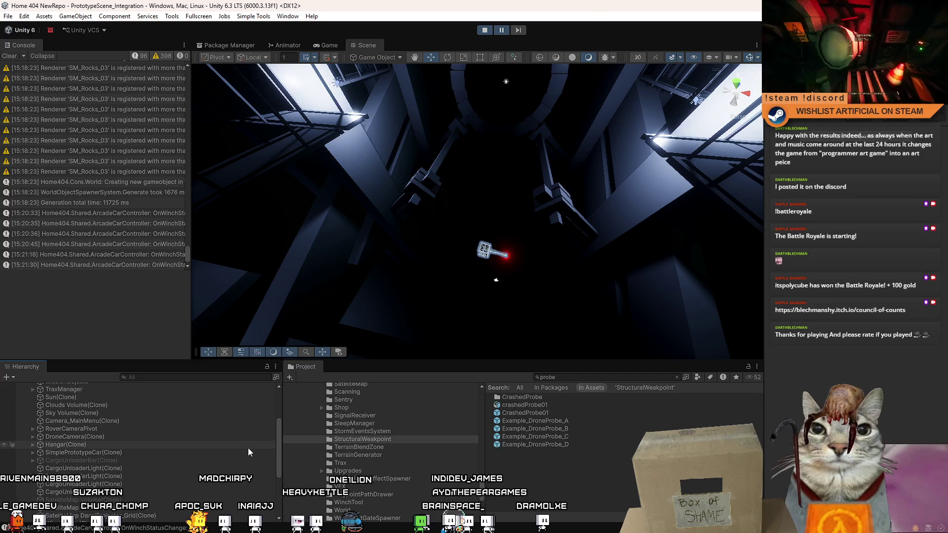
scroll(249, 454, "down", 10)
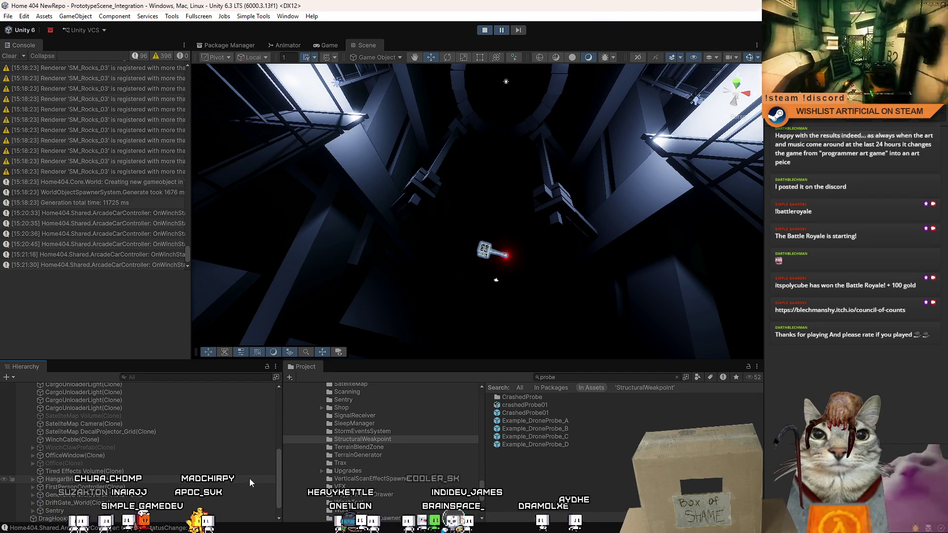
scroll(252, 489, "down", 2)
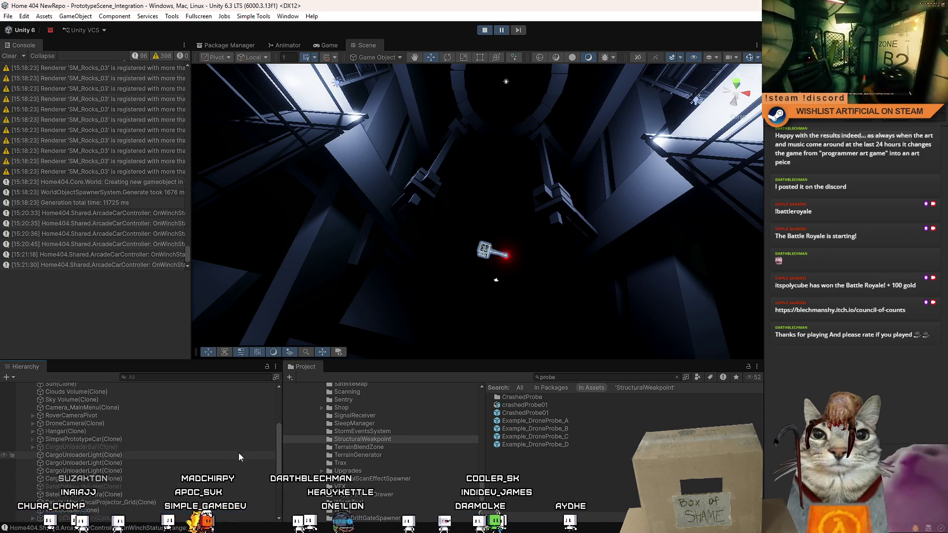
scroll(239, 452, "up", 5)
key("f")
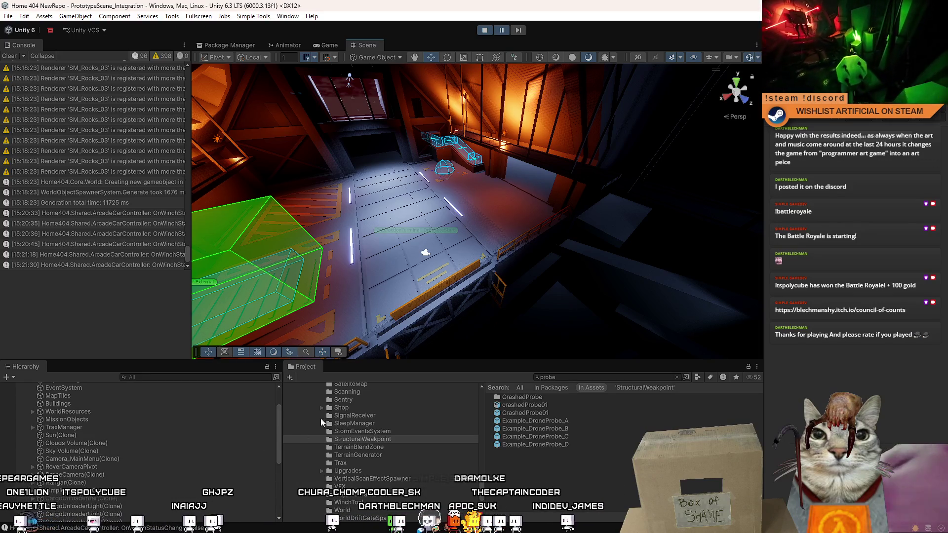
scroll(277, 429, "up", 3)
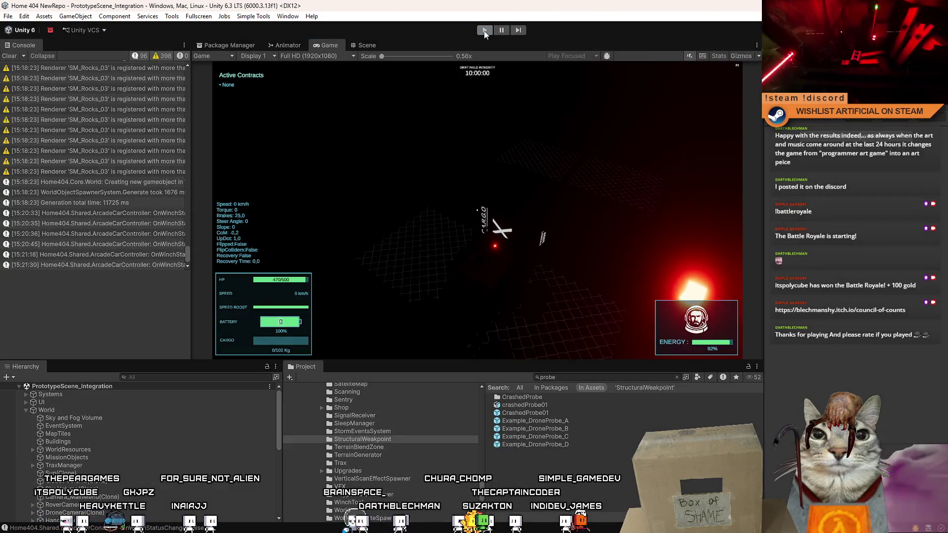
- Restart the game and begin playing from the Drift Miners menu
key("ctrl+p")
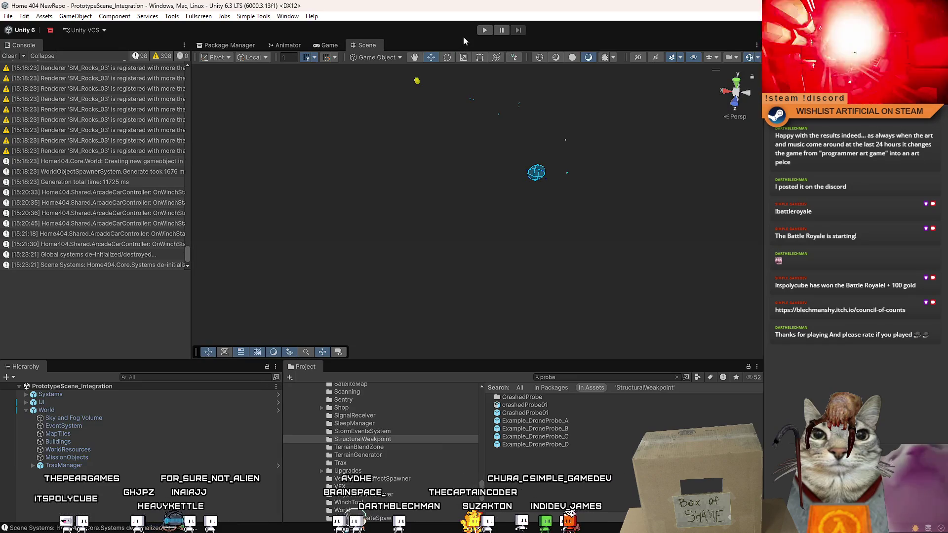
left_click(486, 30)
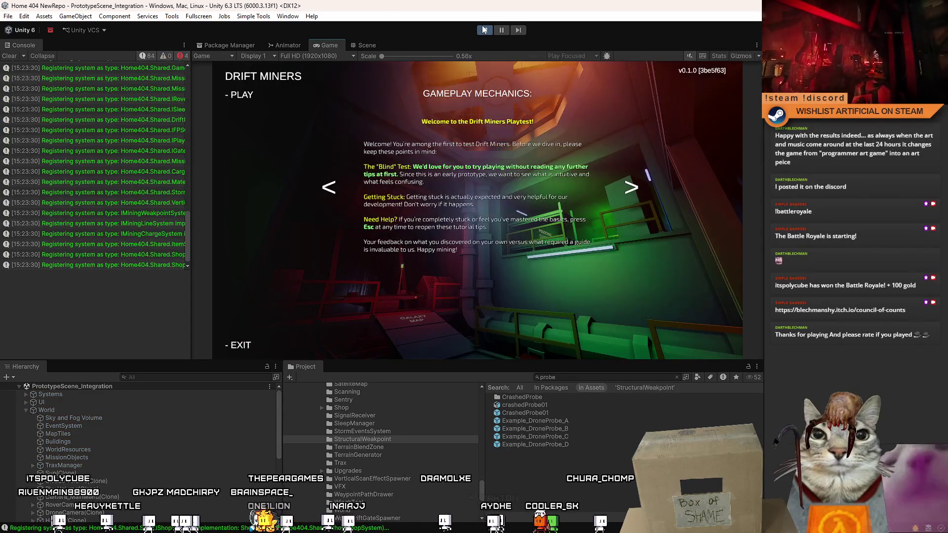
left_click(252, 99)
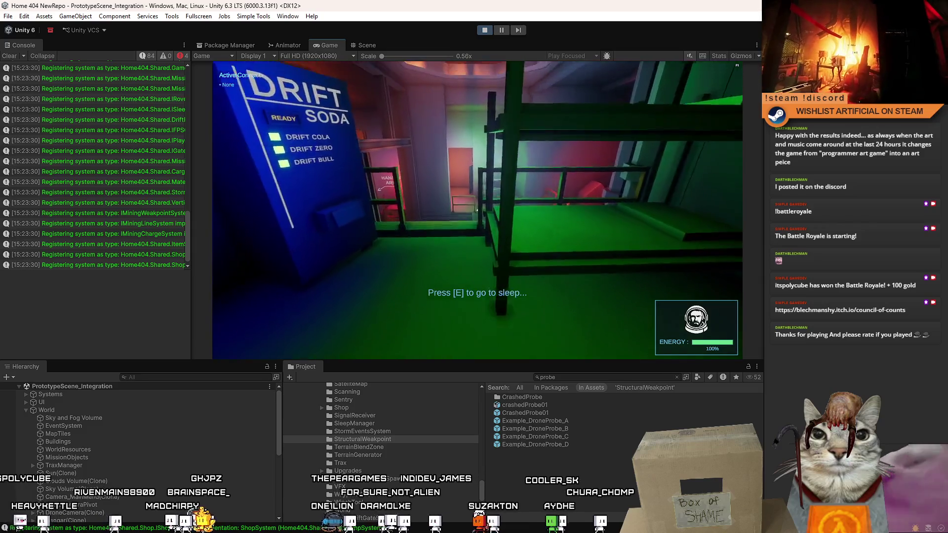
- Walk through the machine room and contract terminal corridor to the Galaxy Map platform
key("w")
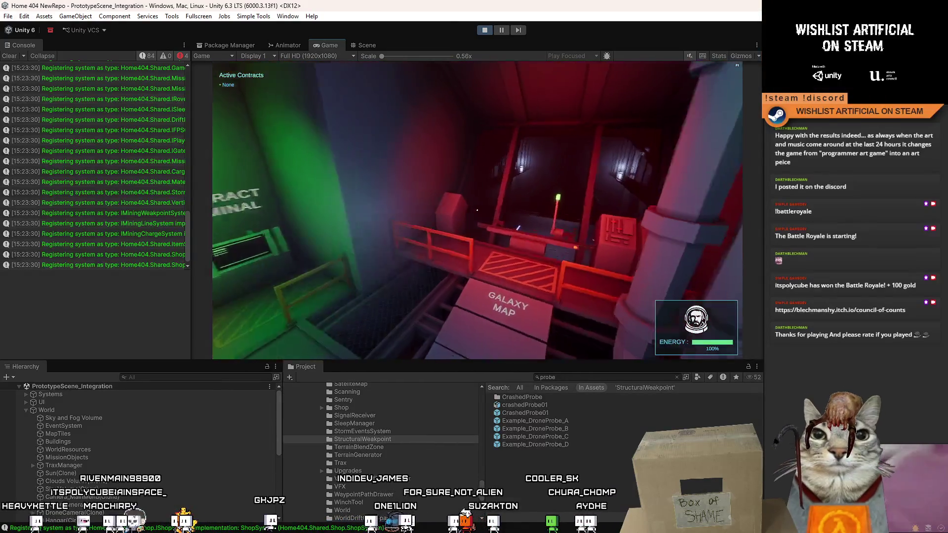
key("w")
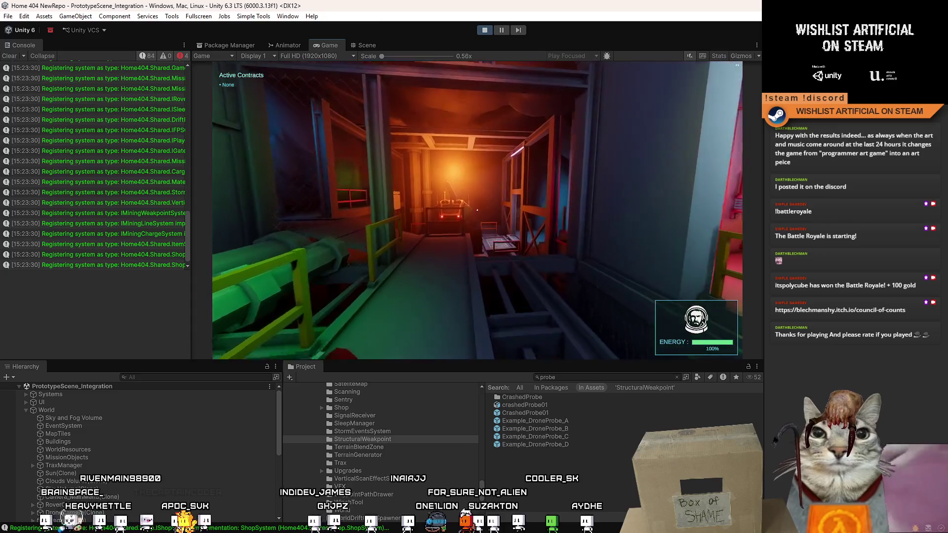
key("w")
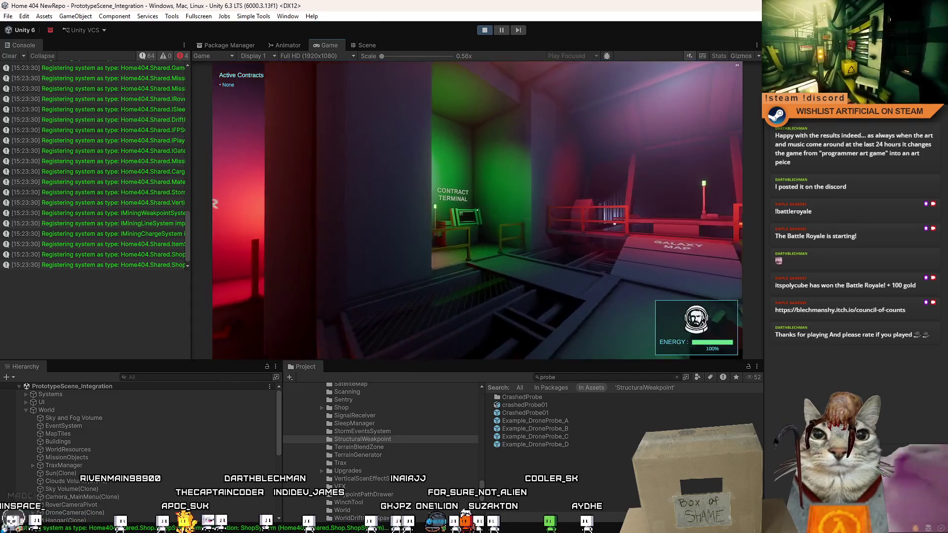
key("w")
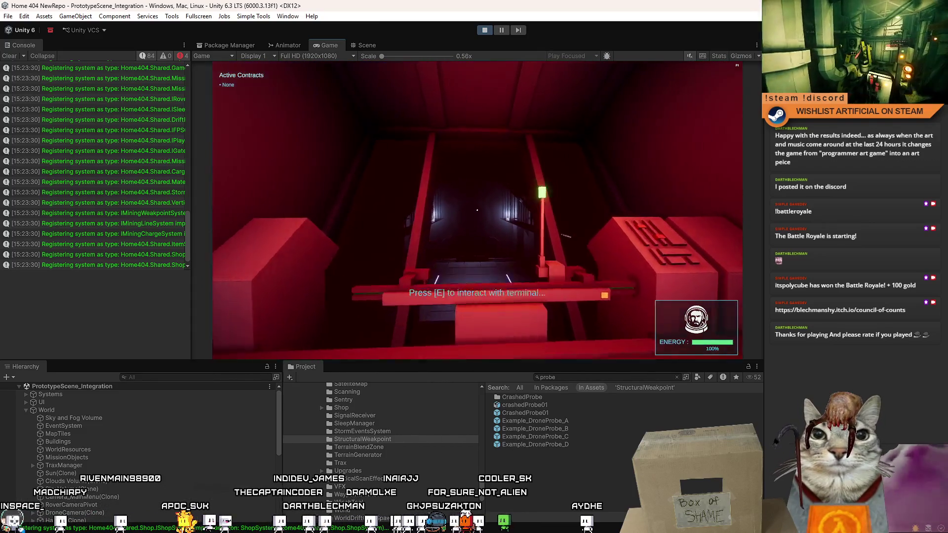
key("w")
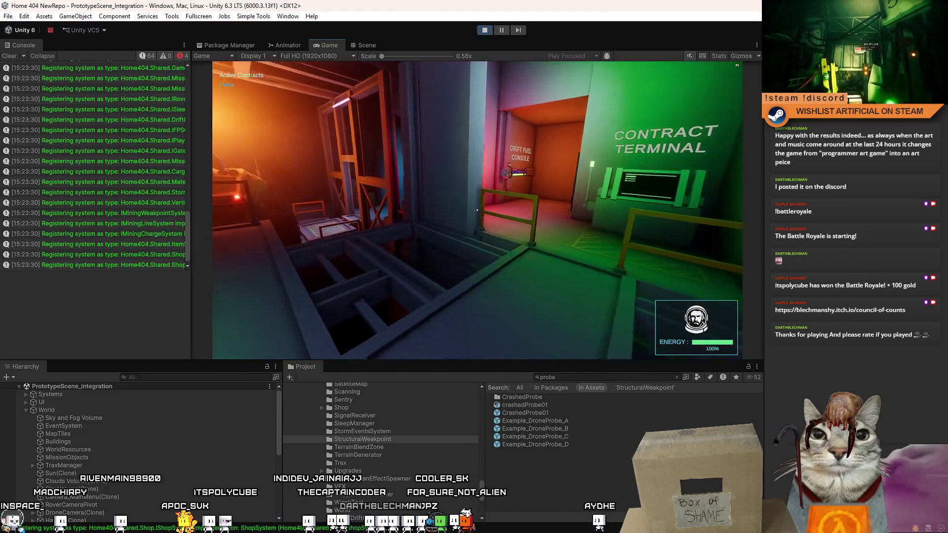
key("w")
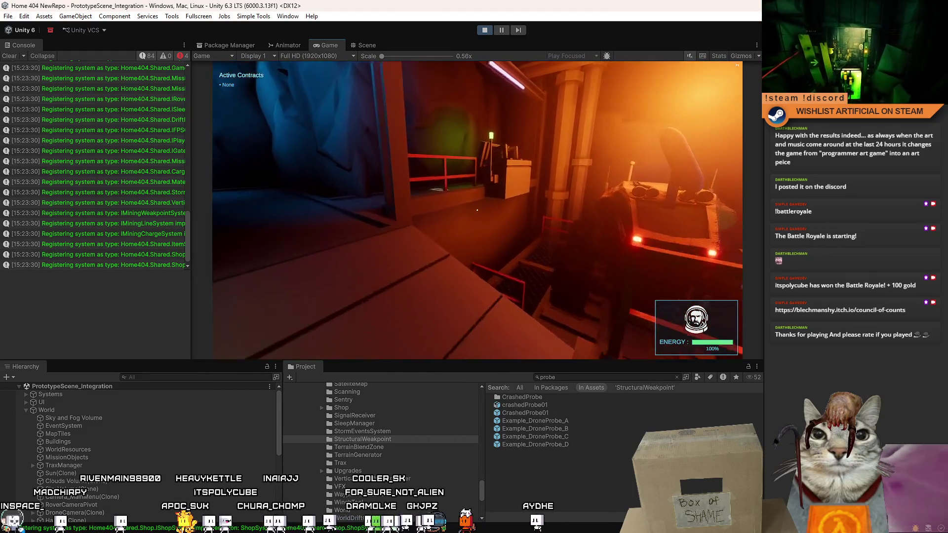
key("w")
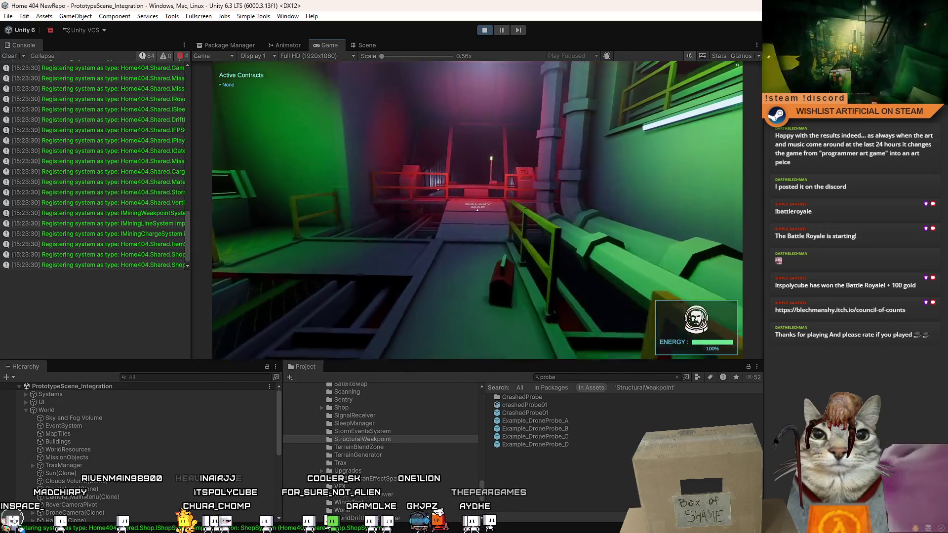
key("w")
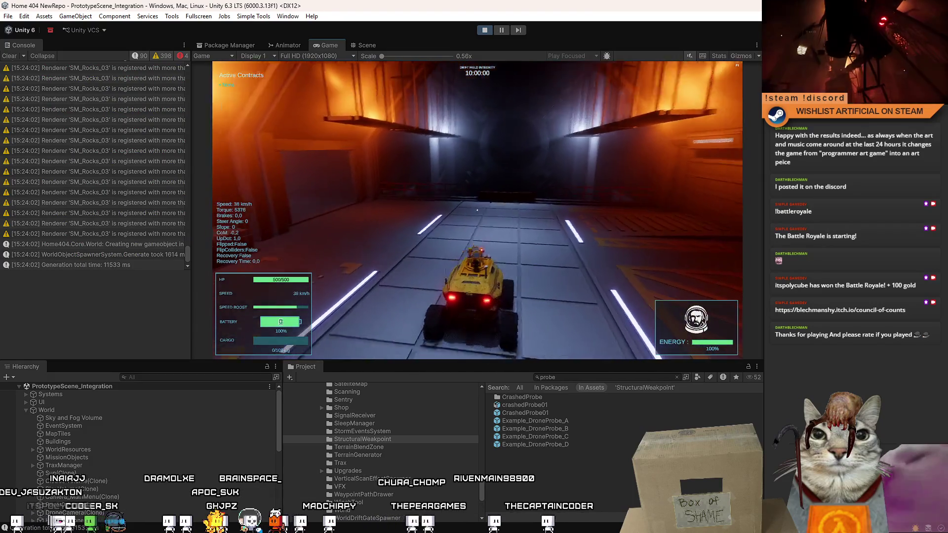
- Reverse the rover off the hangar wall, then drive out onto the desert steering left and right
key("s")
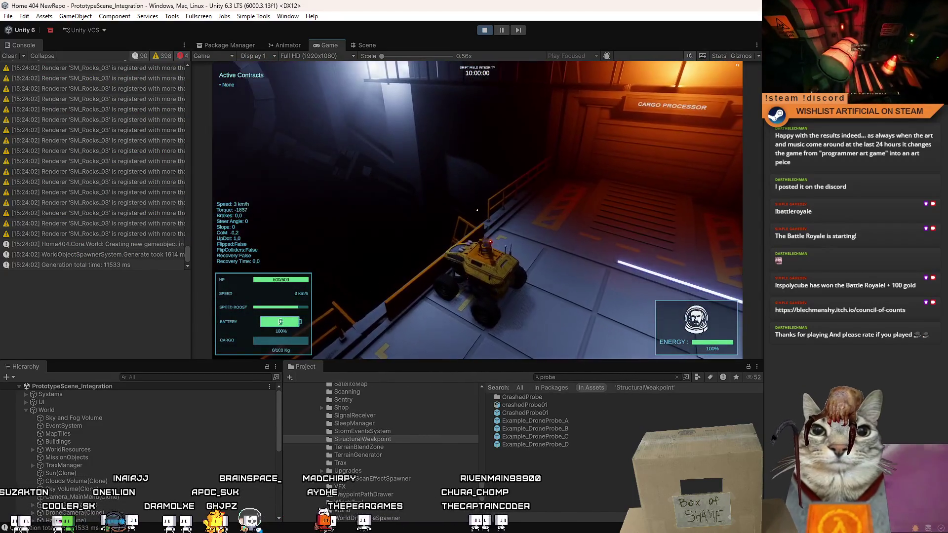
key("w")
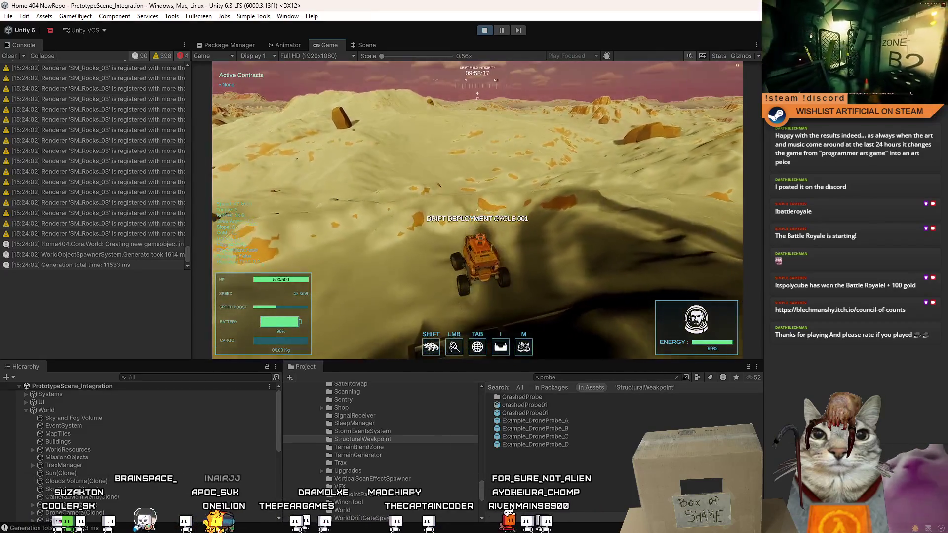
key("a")
key("d")
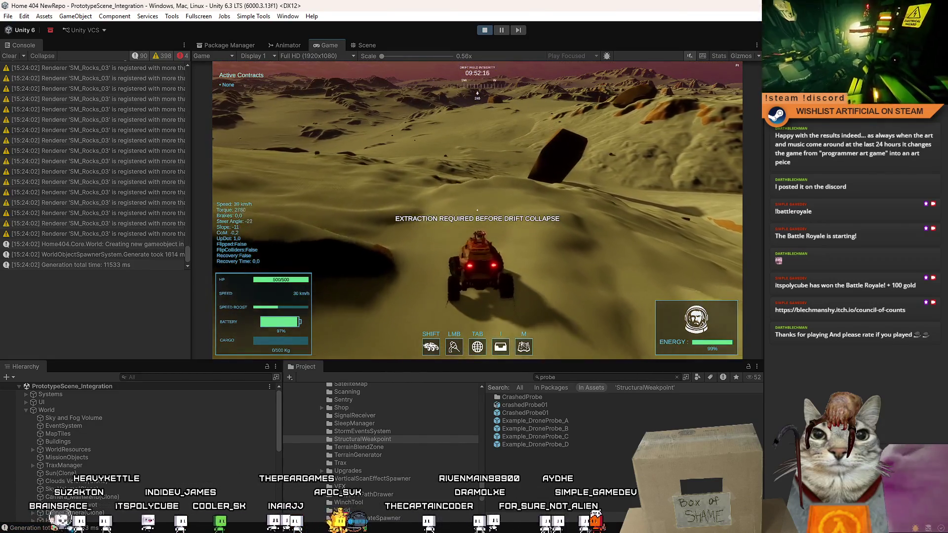
- Brake the rover, pause the game and switch to the Scene view
key("s")
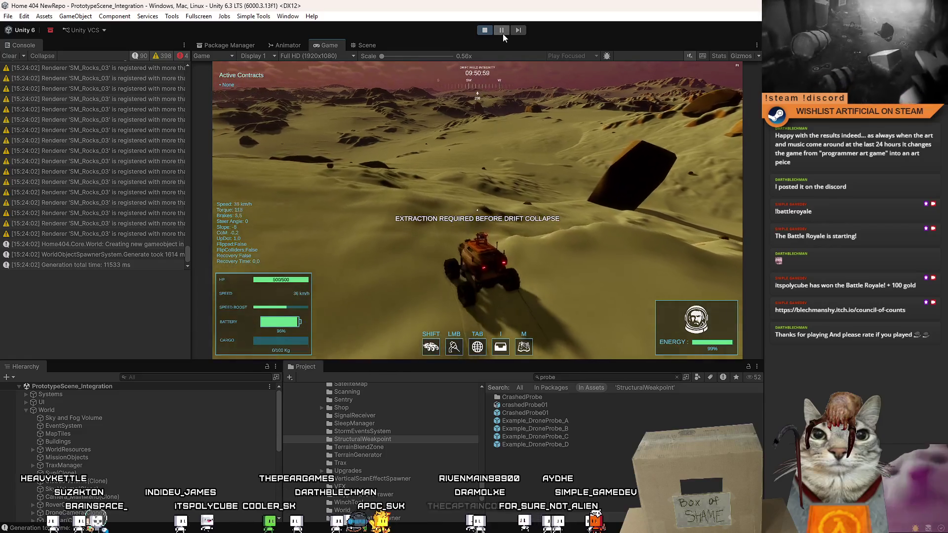
left_click(502, 34)
left_click(366, 45)
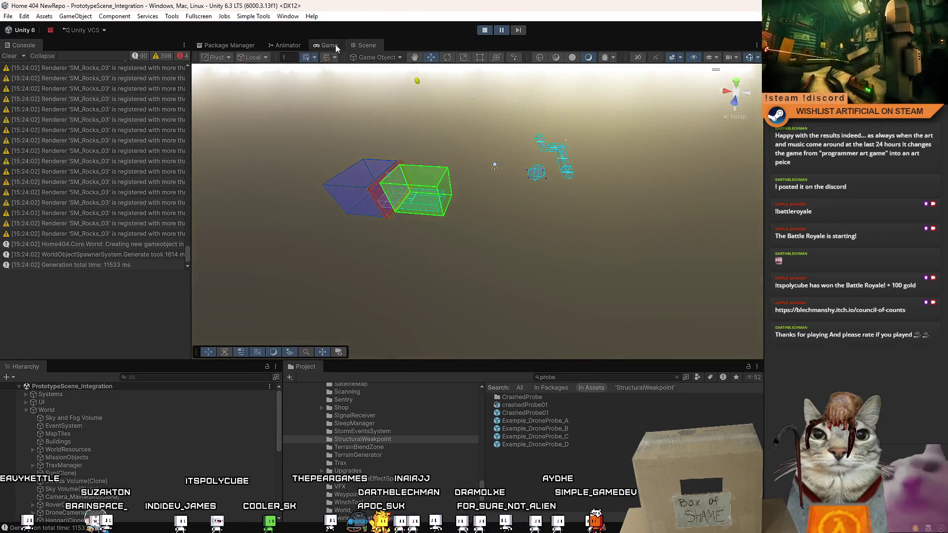
left_click(336, 44)
left_click(367, 45)
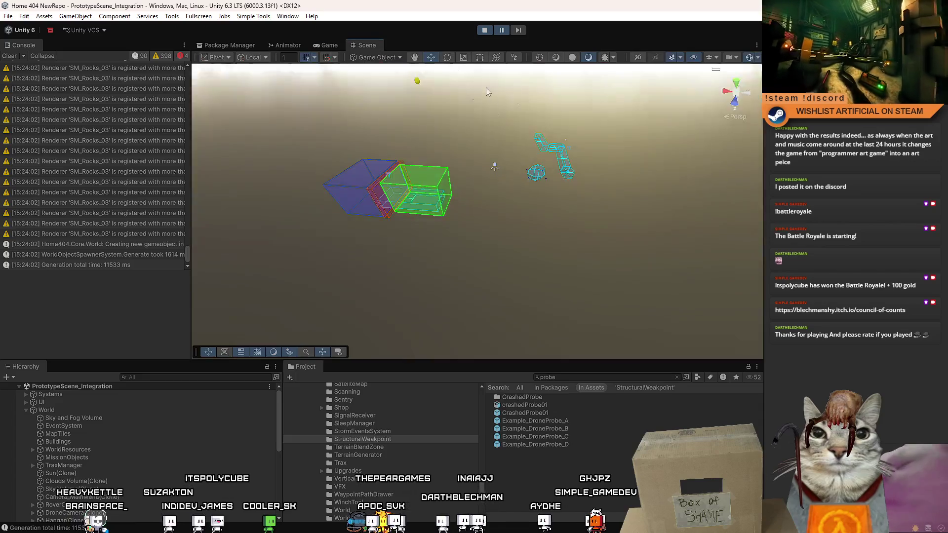
- Orbit and zoom around the desert terrain, then select the small HardRock_41 rock
left_click_drag(395, 188, 444, 186)
scroll(447, 187, "down", 3)
scroll(454, 188, "down", 5)
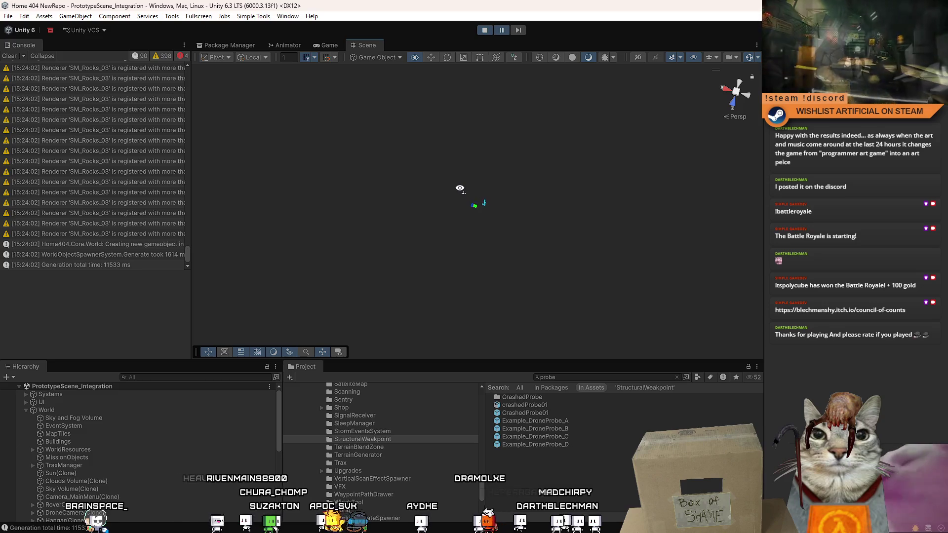
mouse_move(459, 188)
left_mouse_down()
mouse_move(449, 163)
mouse_move(512, 93)
mouse_move(359, 46)
left_mouse_up()
key("f")
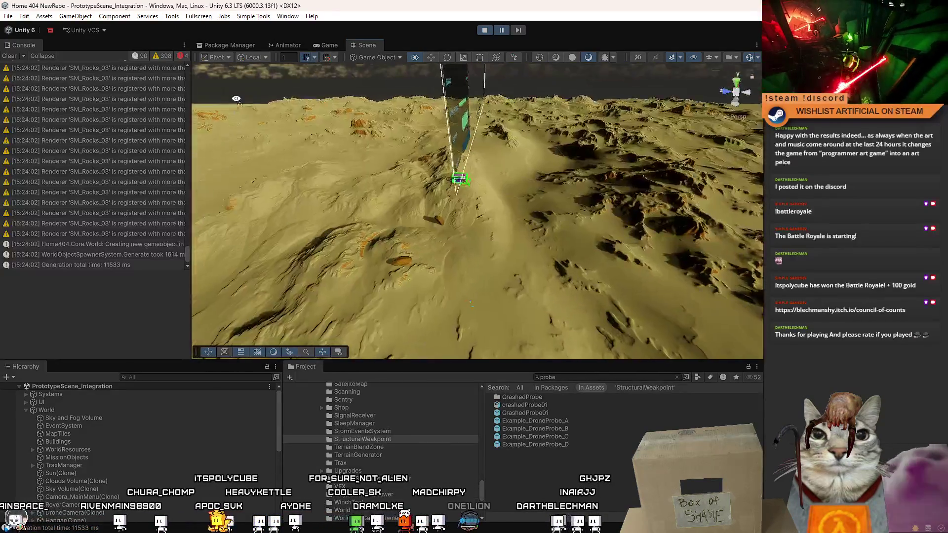
left_click(469, 205)
mouse_move(469, 205)
left_mouse_down()
mouse_move(562, 204)
mouse_move(503, 196)
mouse_move(529, 205)
left_mouse_up()
left_click(444, 248)
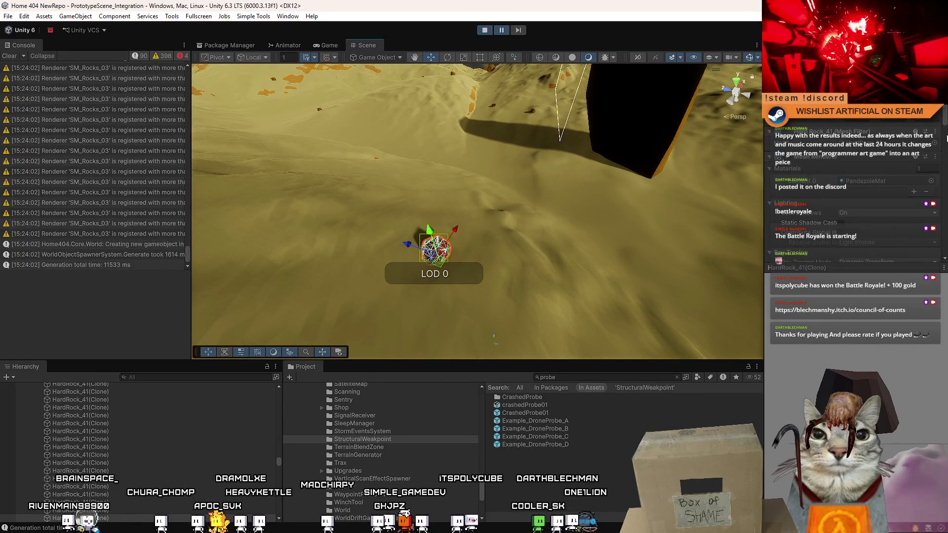
- Select and frame a Resource_Iron(Clone) node, inspect its LOD Group, then collapse WorldResources
scroll(935, 225, "down", 5)
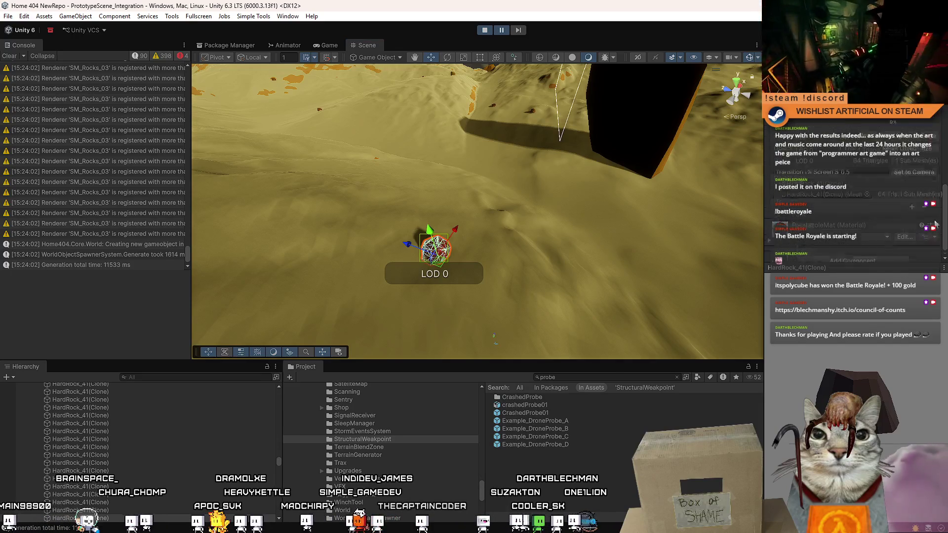
scroll(944, 240, "down", 1)
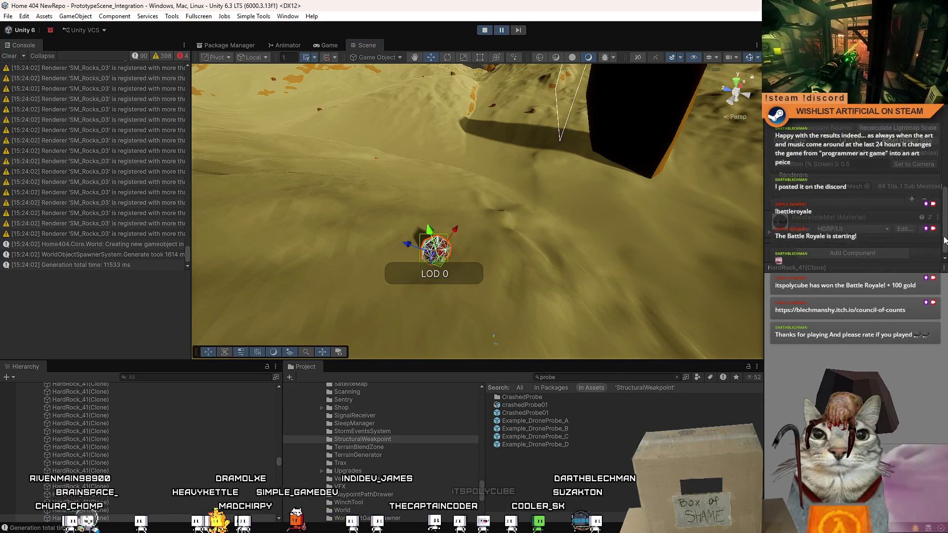
scroll(944, 240, "up", 3)
scroll(102, 442, "up", 1)
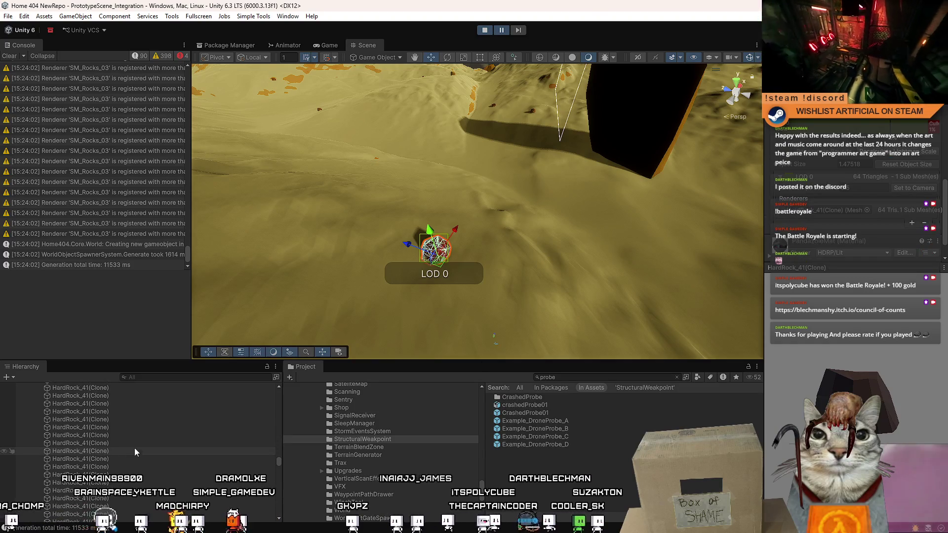
scroll(204, 459, "up", 1)
left_click_drag(280, 461, 289, 395)
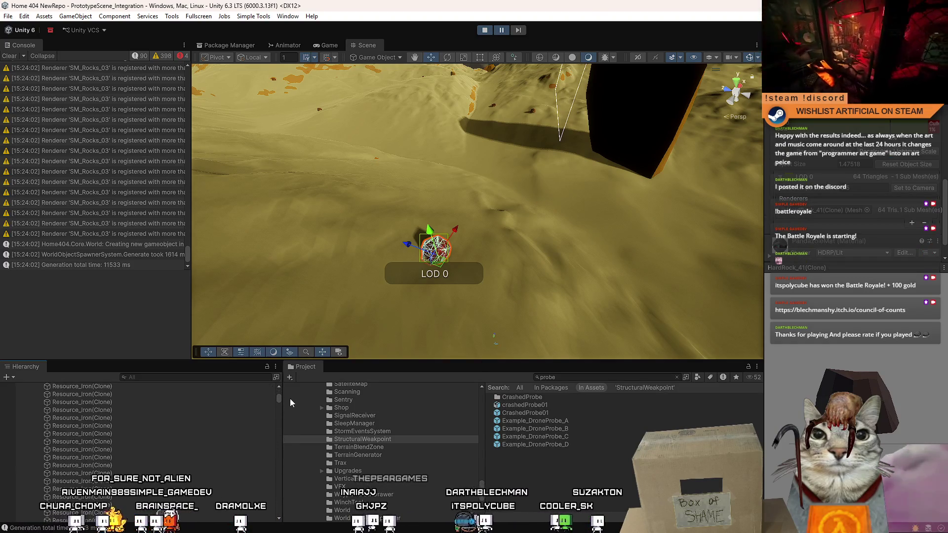
left_click(144, 457)
double_click(143, 457)
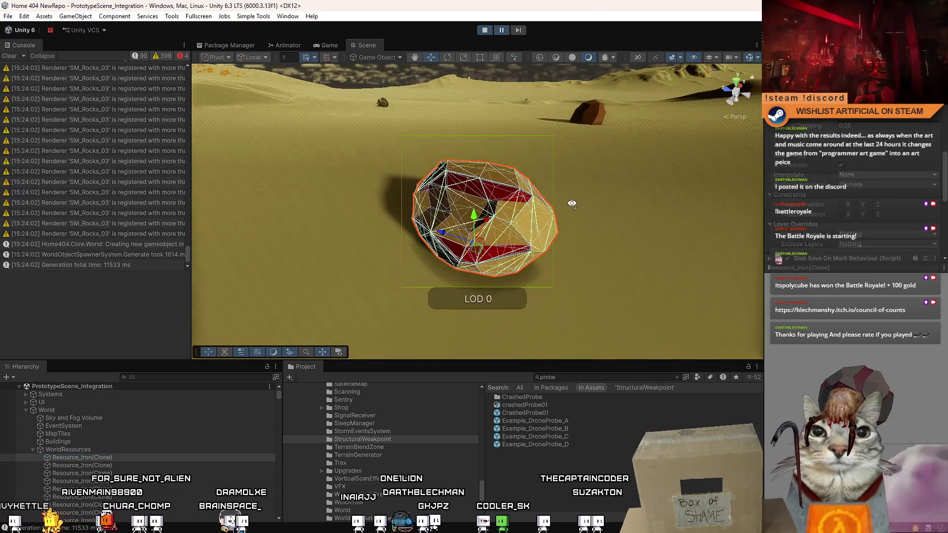
scroll(944, 187, "down", 3)
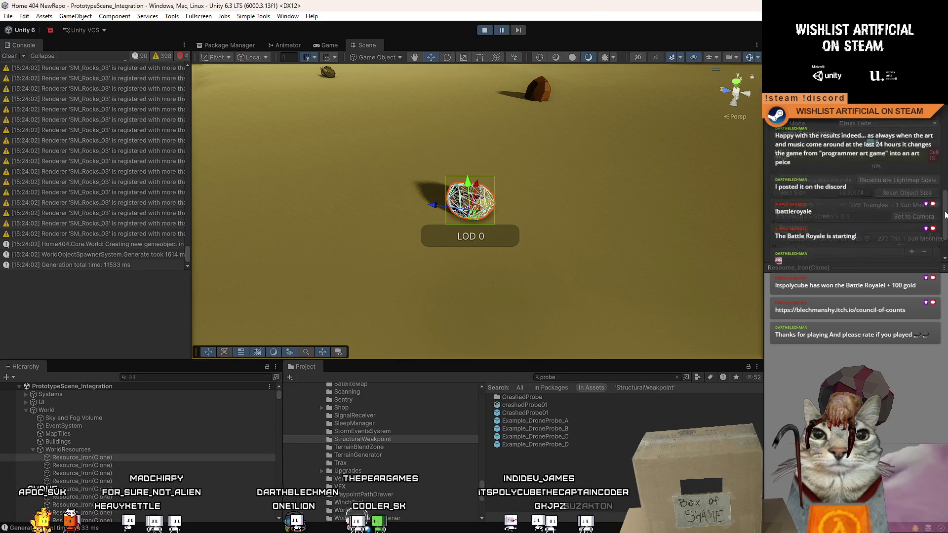
mouse_move(944, 187)
left_mouse_down()
mouse_move(944, 221)
mouse_move(945, 192)
left_mouse_up()
left_click(97, 448)
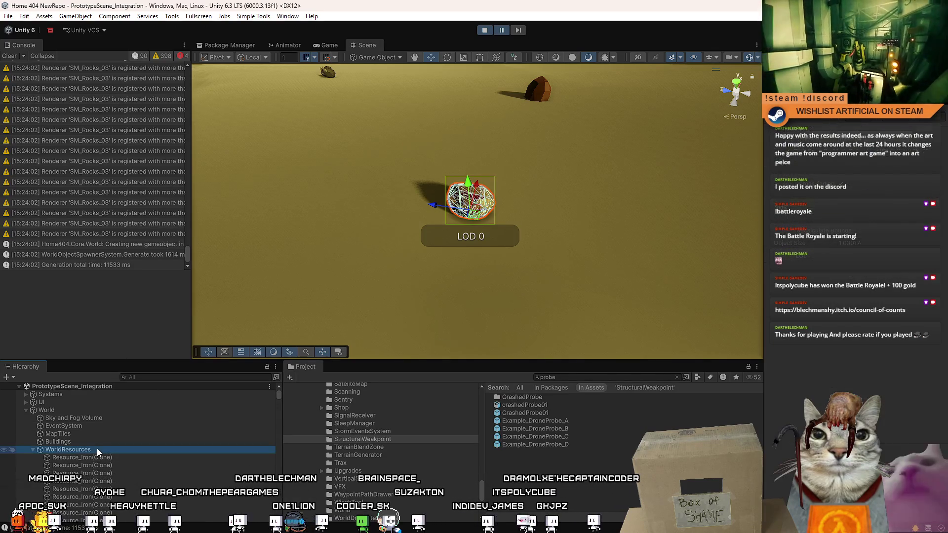
- Select WorldResources, orbit widely over the desert terrain, and begin a Hierarchy search for probe parts
left_click(33, 449)
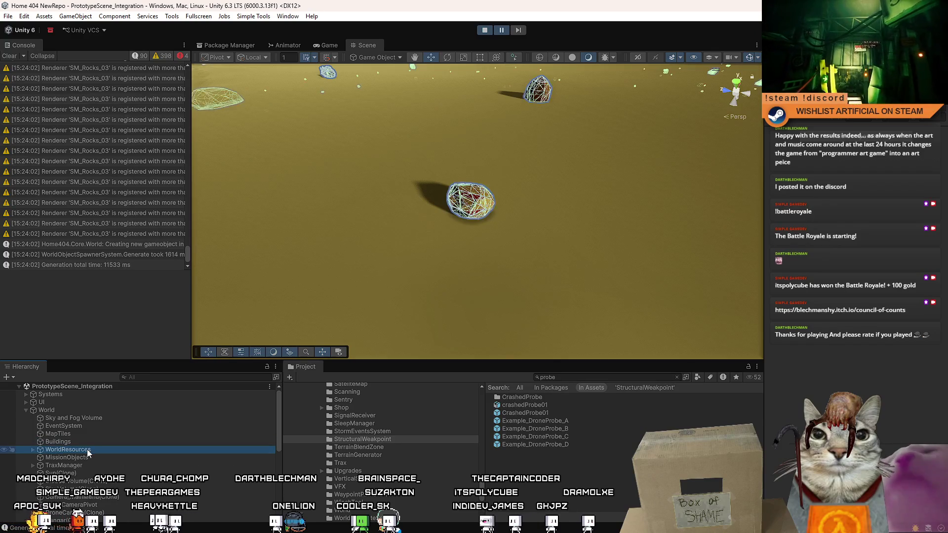
mouse_move(345, 237)
left_mouse_down()
mouse_move(372, 247)
mouse_move(224, 209)
mouse_move(175, 213)
mouse_move(150, 236)
mouse_move(169, 233)
mouse_move(226, 267)
left_mouse_up()
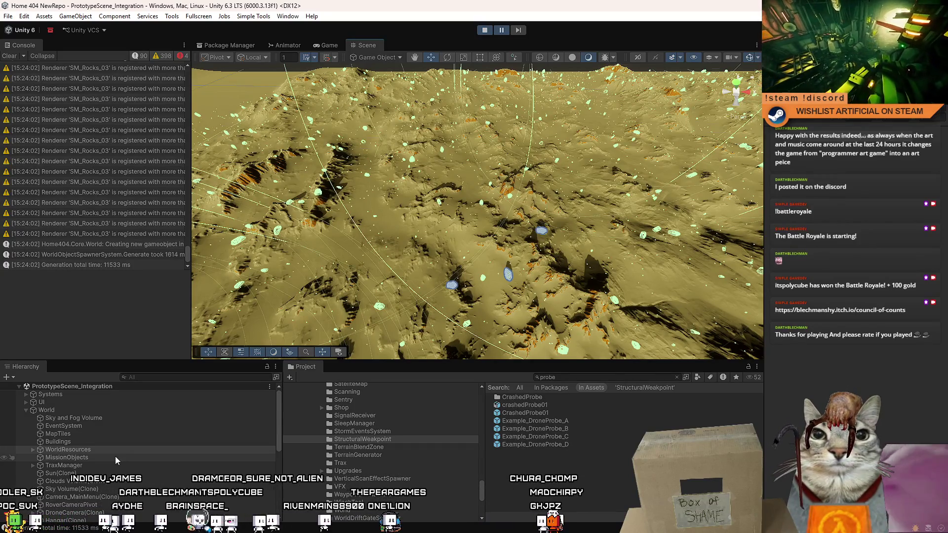
scroll(179, 462, "down", 3)
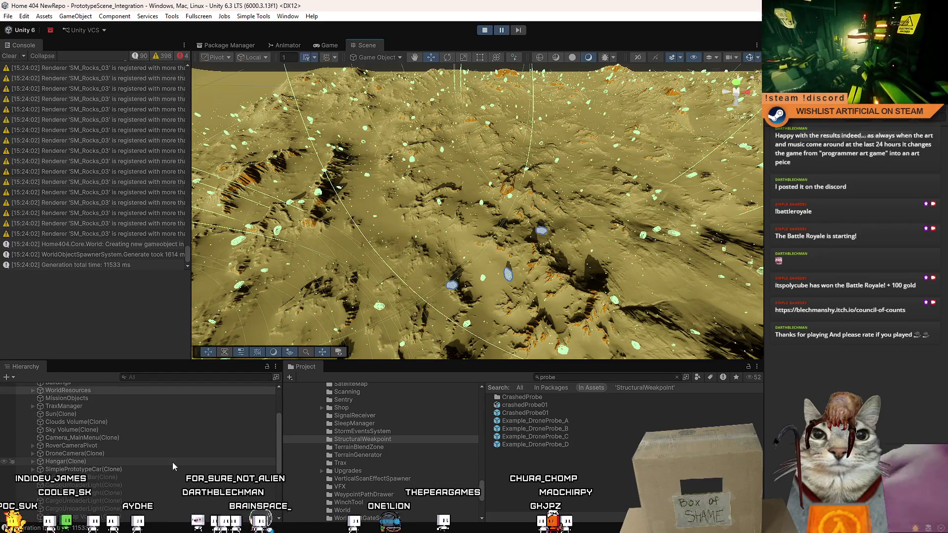
mouse_move(528, 285)
left_mouse_down()
mouse_move(689, 284)
mouse_move(170, 218)
mouse_move(344, 180)
mouse_move(272, 95)
mouse_move(494, 202)
mouse_move(558, 219)
mouse_move(250, 354)
left_mouse_up()
left_click(178, 380)
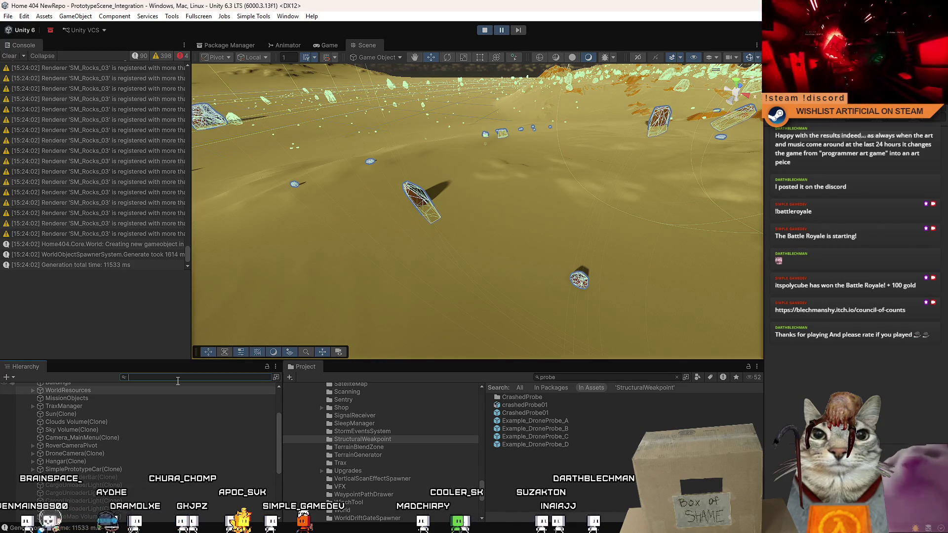
type("probe")
double_click(119, 396)
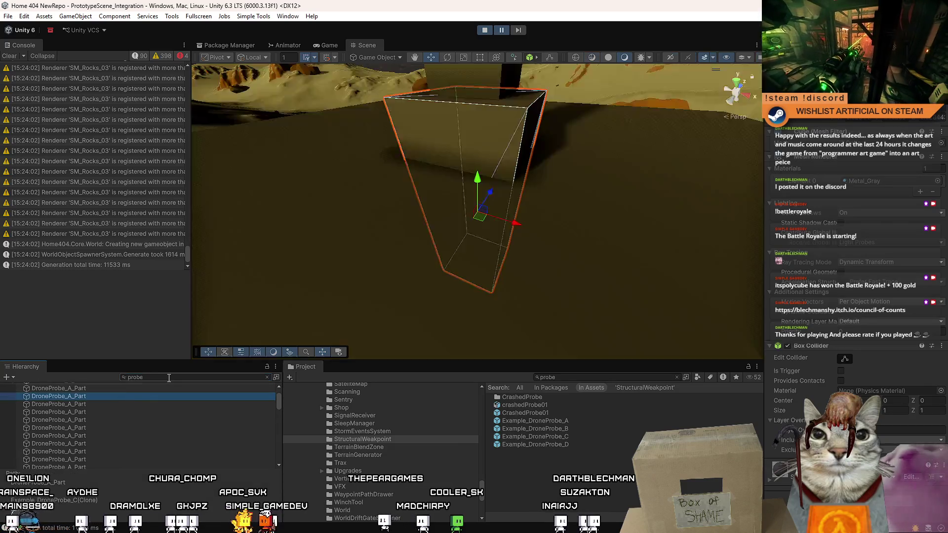
left_click(267, 378)
mouse_move(334, 297)
left_mouse_down()
mouse_move(529, 192)
mouse_move(273, 195)
left_mouse_up()
left_click(505, 202)
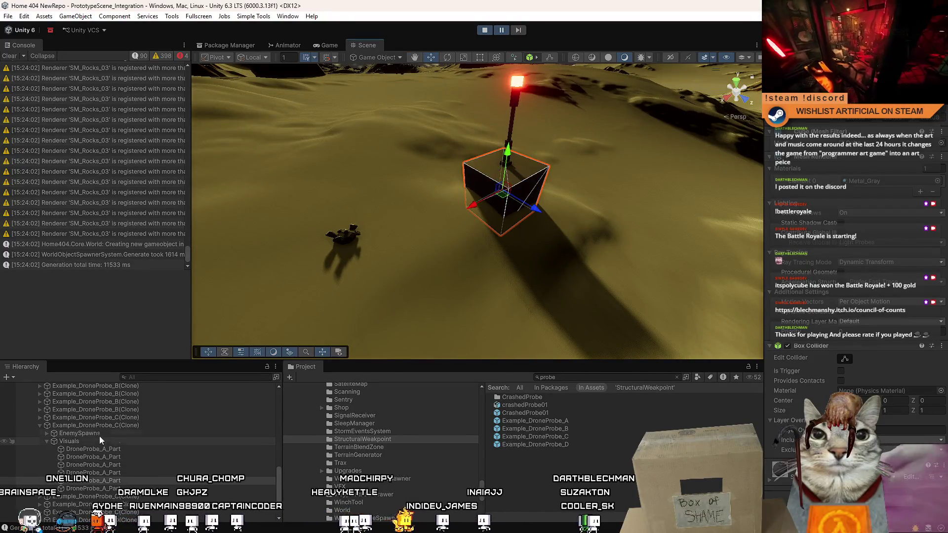
left_click(97, 457)
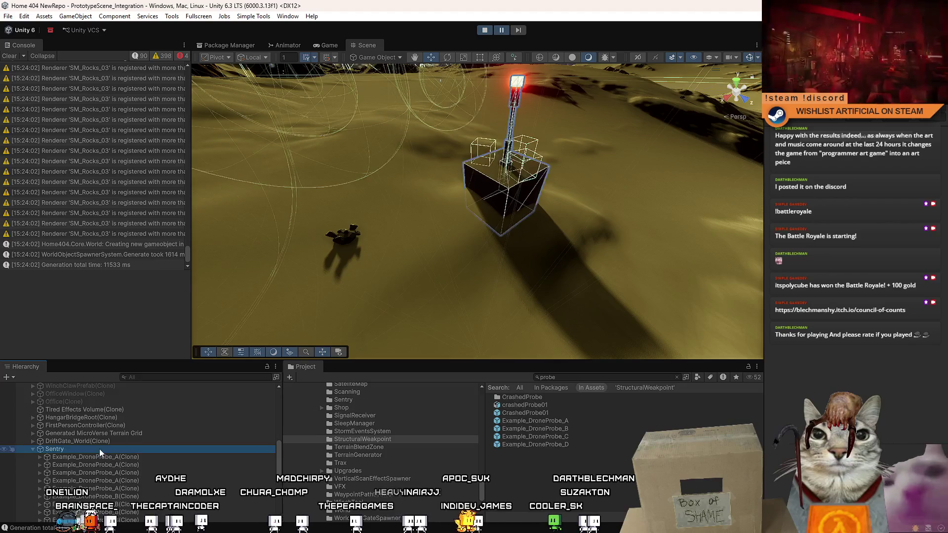
left_click(99, 449)
left_click(33, 448)
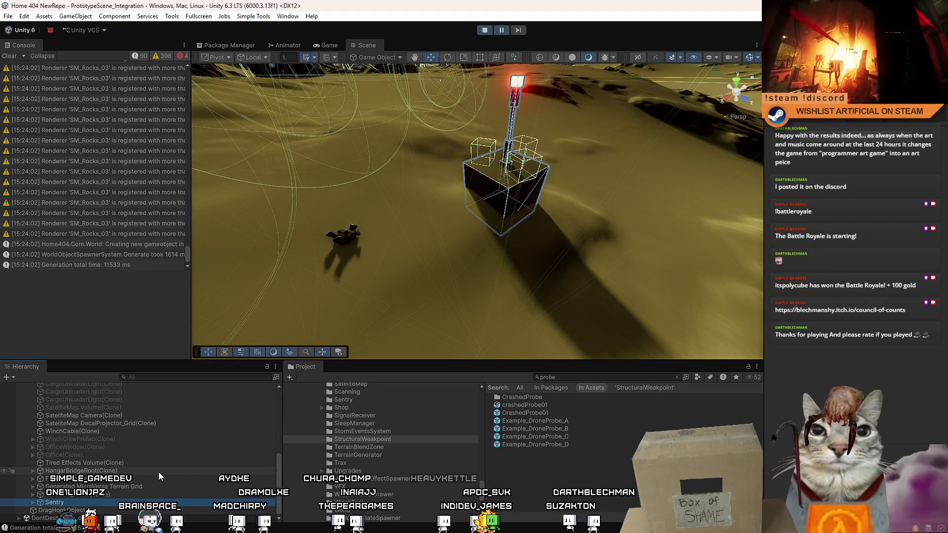
scroll(144, 480, "up", 10)
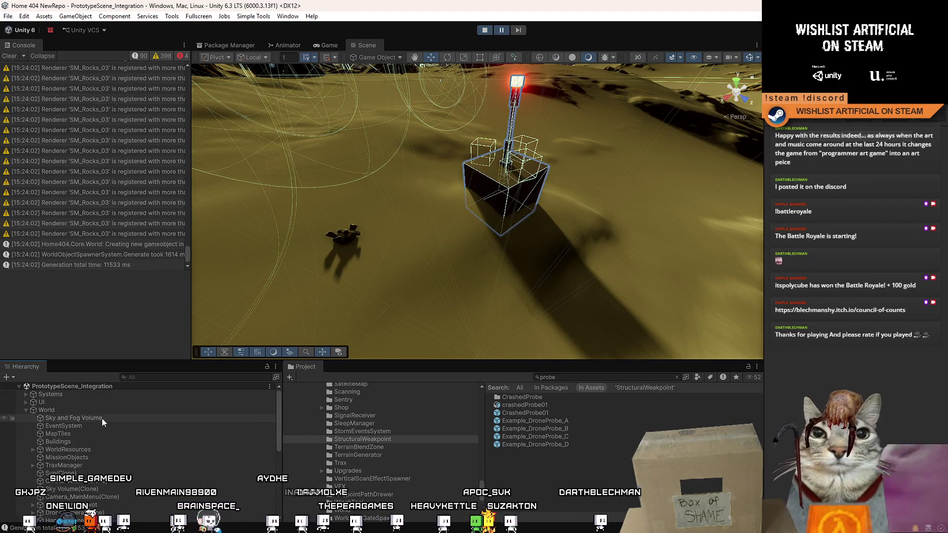
scroll(101, 419, "down", 10)
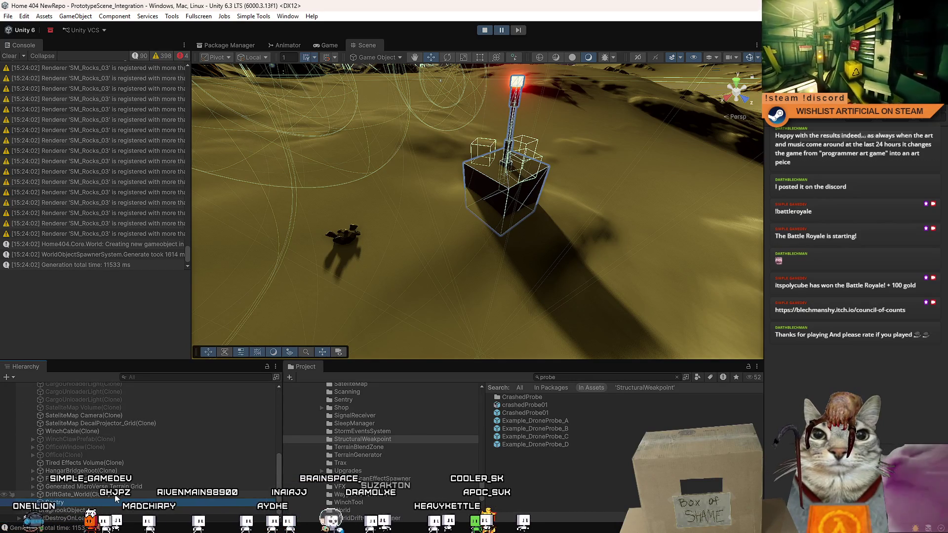
scroll(116, 499, "up", 10)
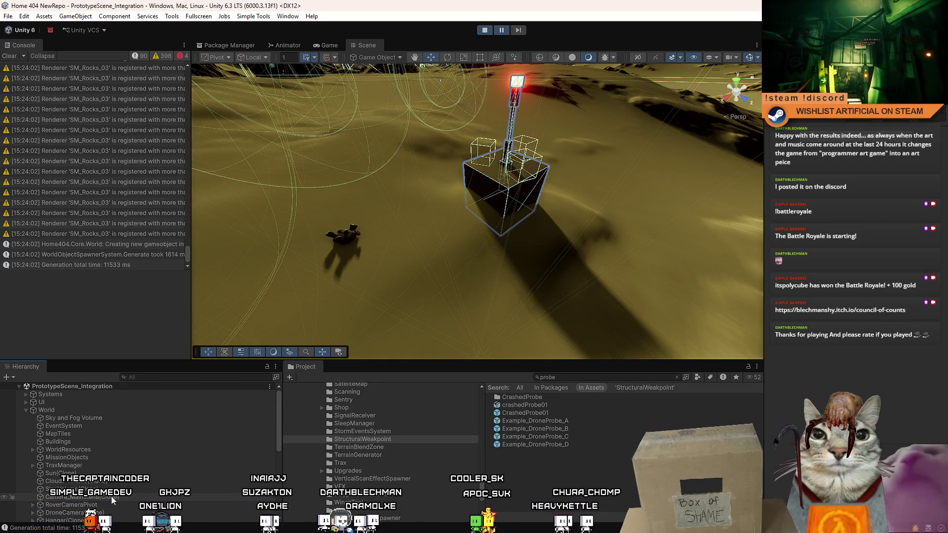
scroll(165, 479, "down", 10)
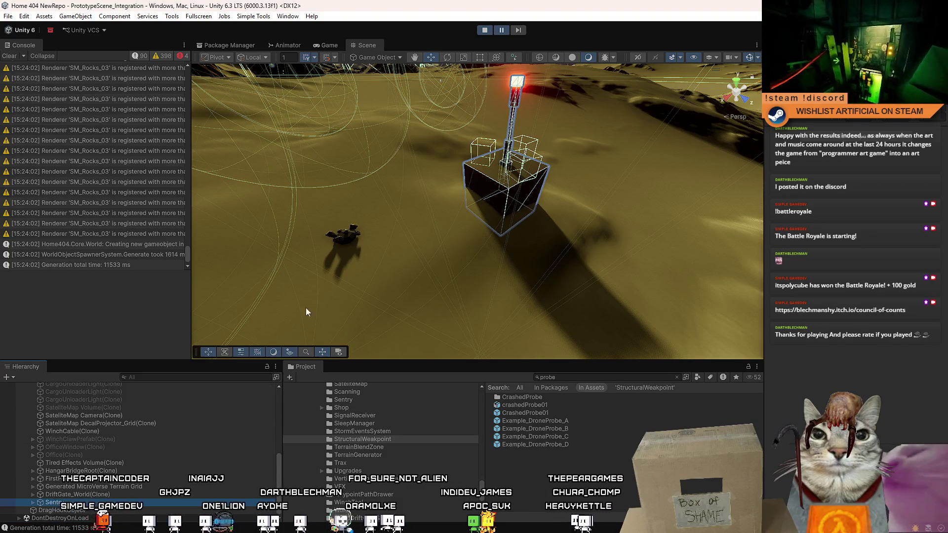
left_click_drag(306, 312, 210, 266)
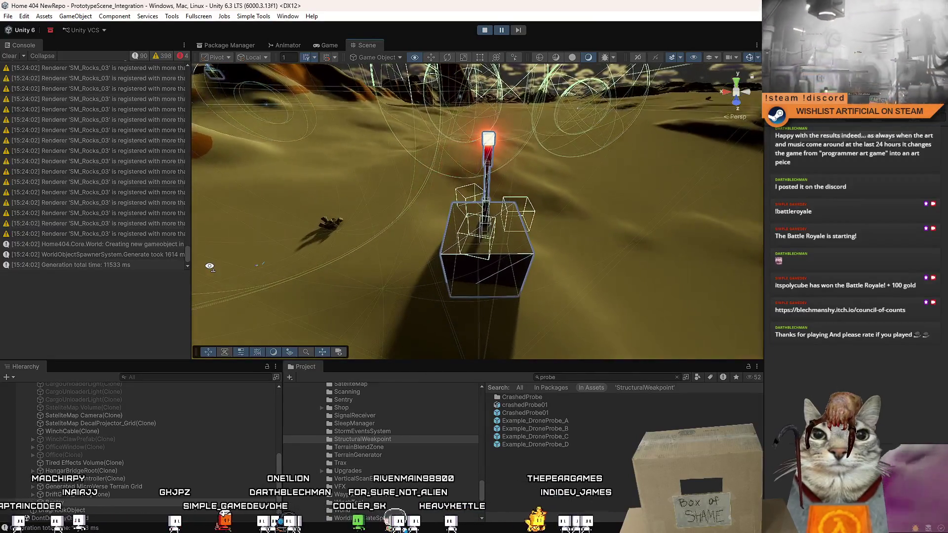
key("s")
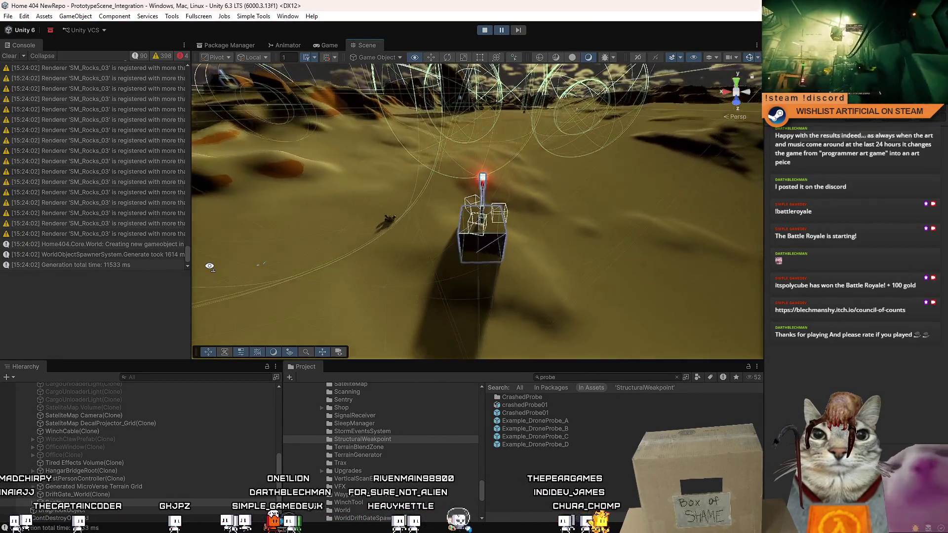
left_click_drag(209, 266, 156, 280)
key("s")
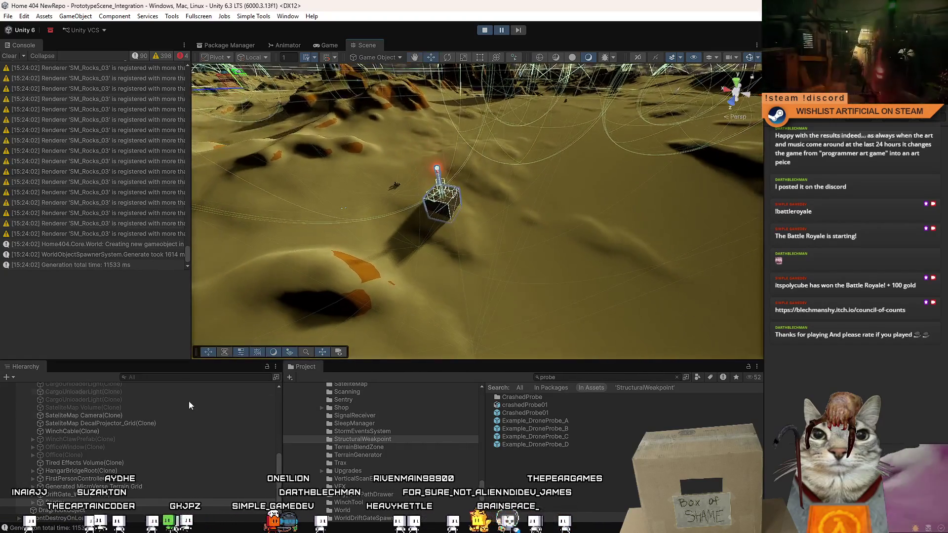
scroll(195, 431, "up", 3)
scroll(194, 431, "up", 3)
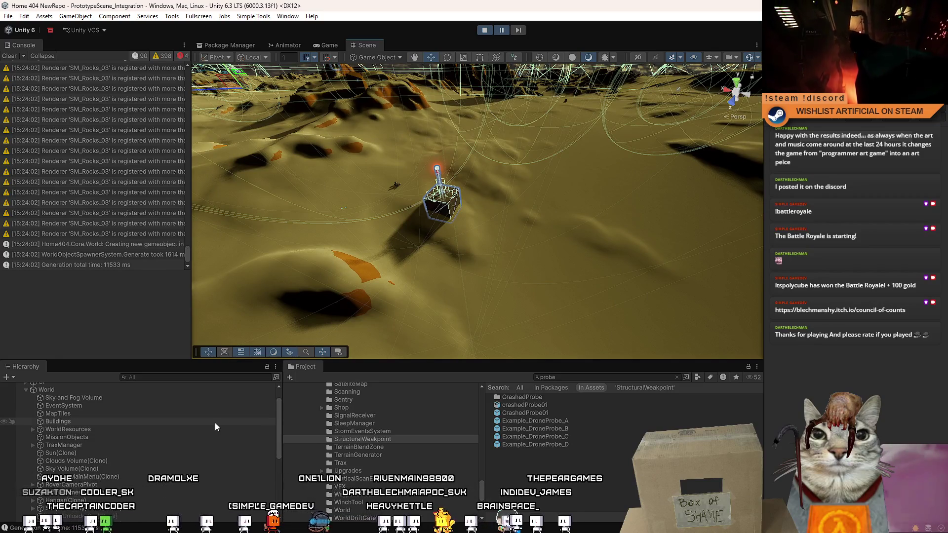
scroll(191, 443, "down", 3)
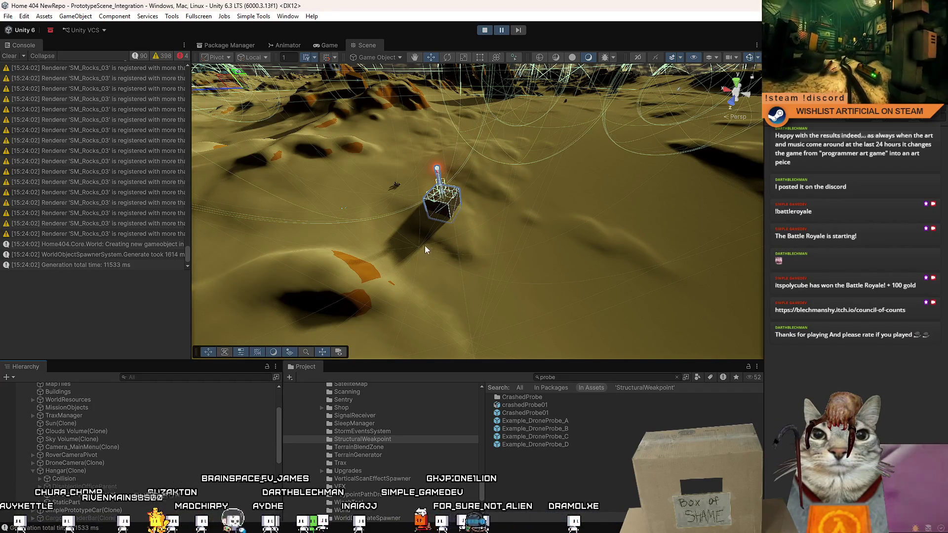
mouse_move(424, 245)
left_mouse_down()
mouse_move(604, 174)
mouse_move(568, 257)
mouse_move(567, 291)
mouse_move(505, 228)
mouse_move(280, 177)
mouse_move(434, 320)
left_mouse_up()
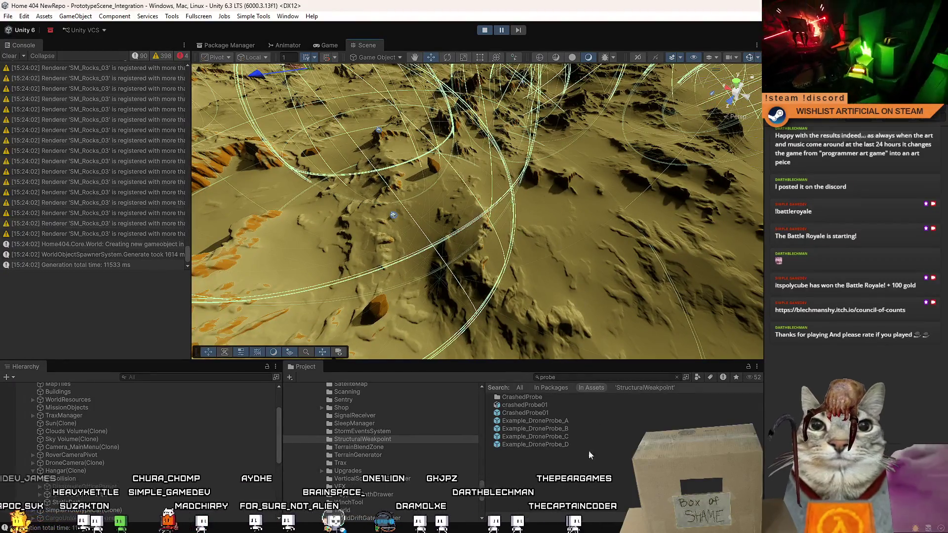
left_click_drag(474, 223, 471, 157)
left_click(503, 31)
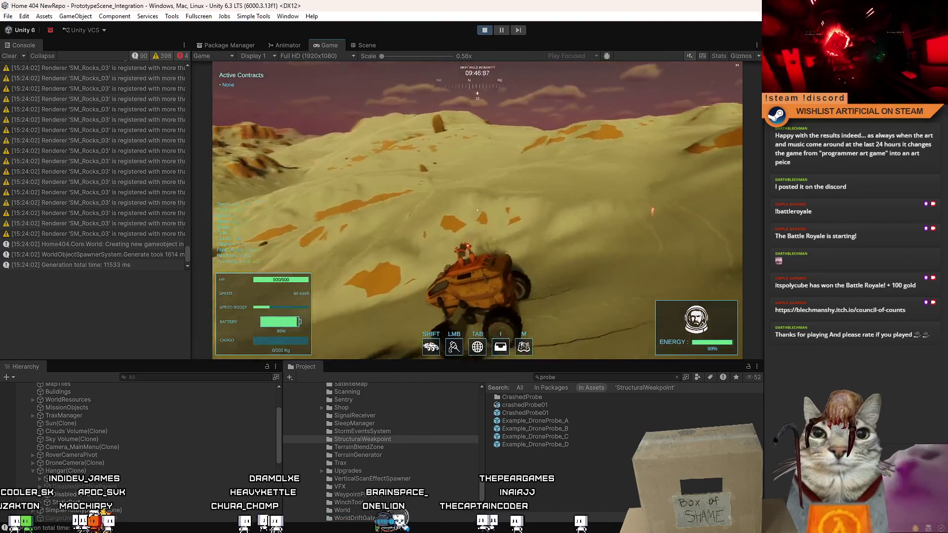
left_click(477, 210)
key("d")
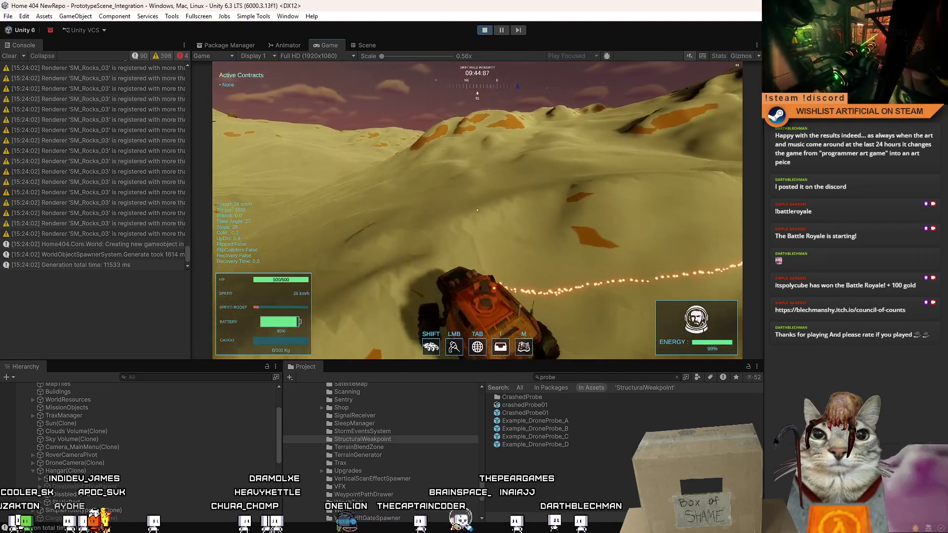
key("a")
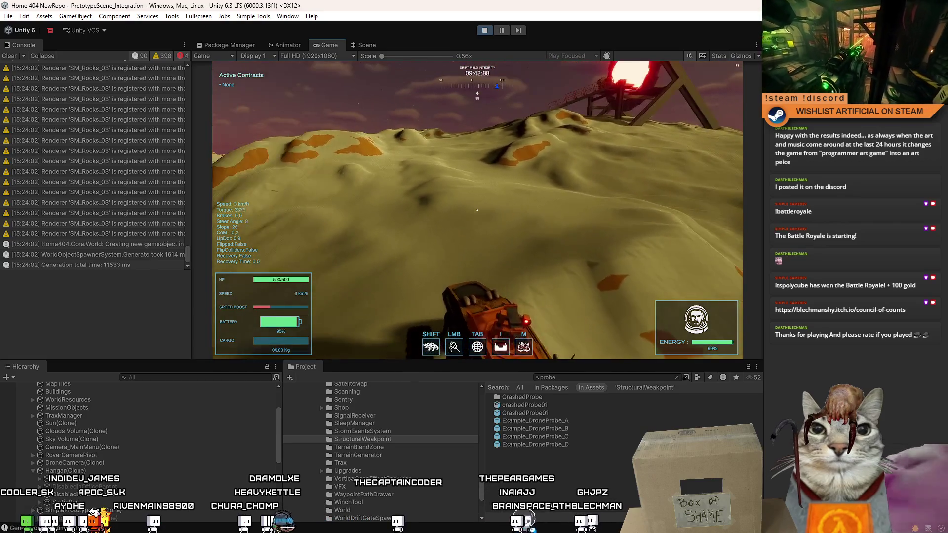
key("w")
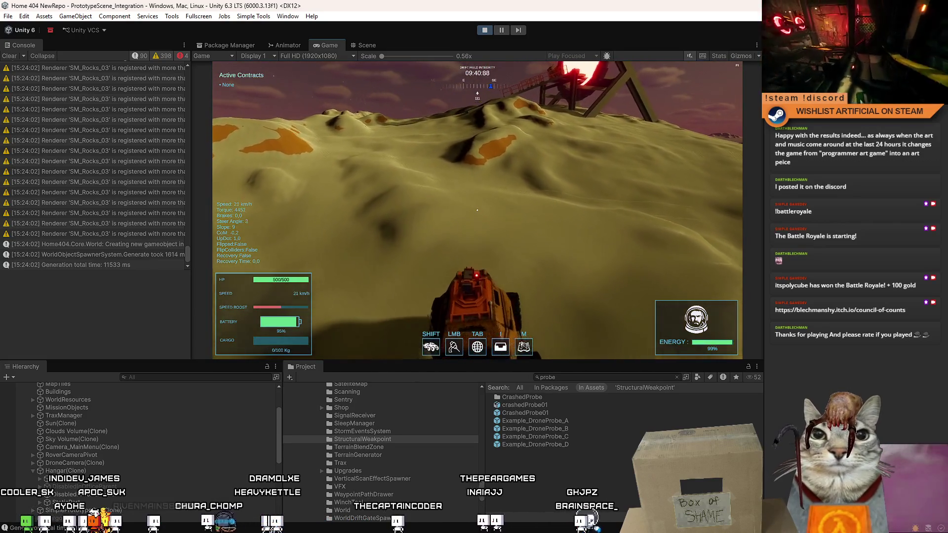
key("w")
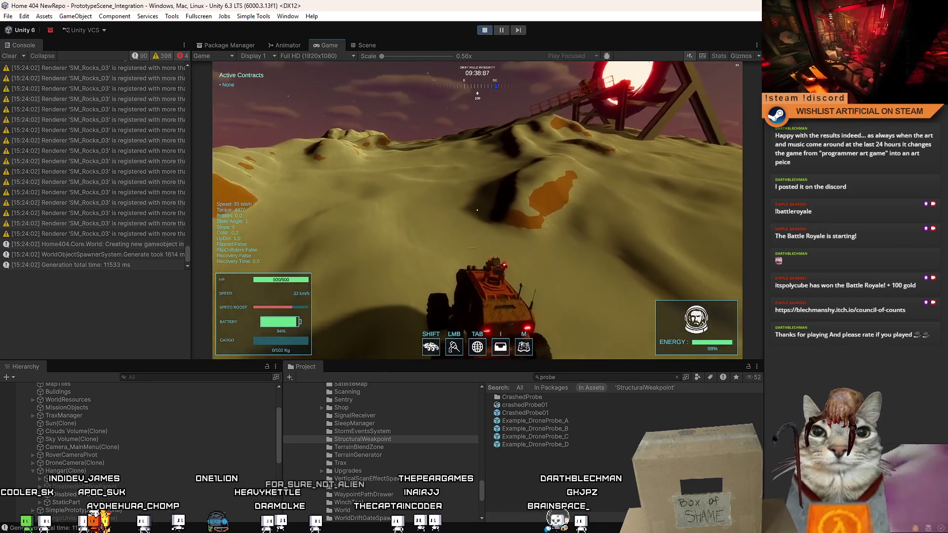
key("d")
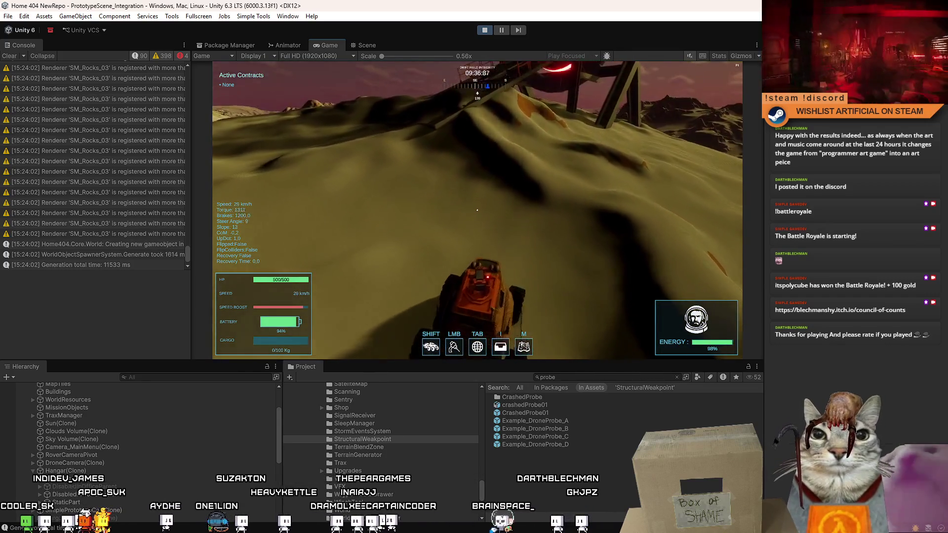
key("Escape")
key("Escape")
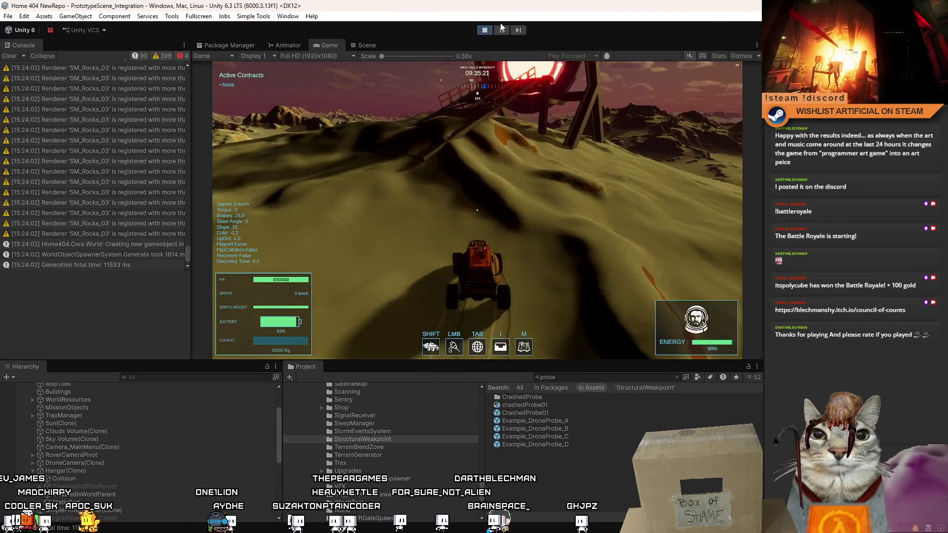
key("ctrl+1")
mouse_move(494, 158)
left_mouse_down()
mouse_move(508, 73)
mouse_move(472, 22)
left_mouse_up()
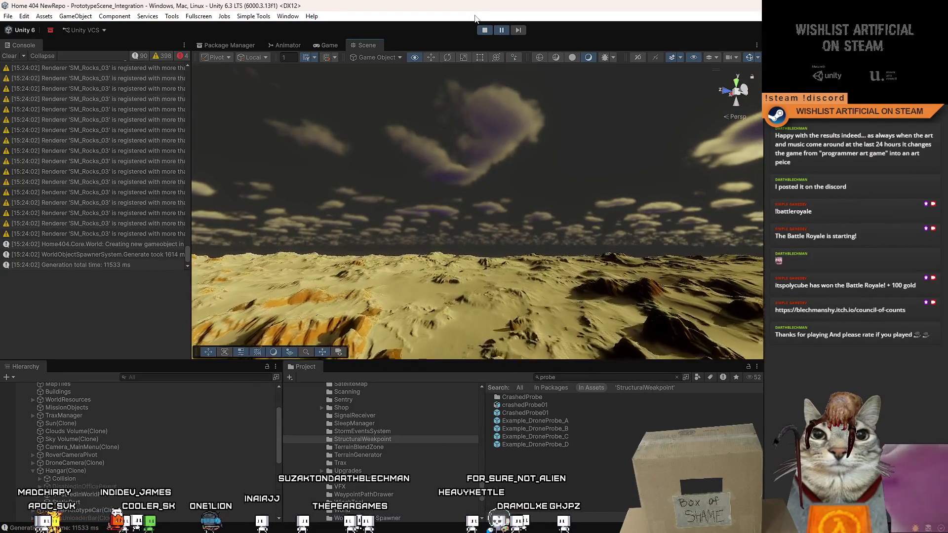
- Fly the Scene camera close to the drone probe tower, then resume the game
key("w")
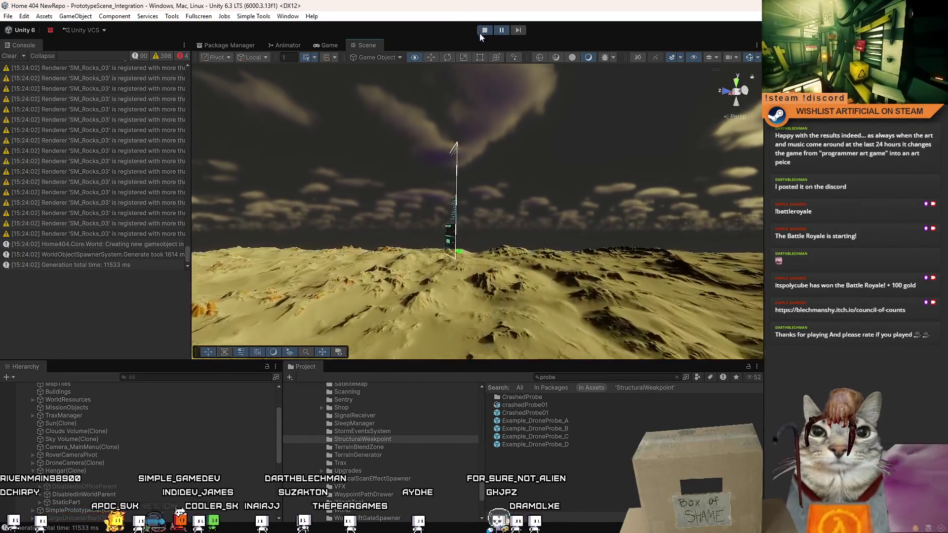
mouse_move(478, 58)
left_mouse_down()
mouse_move(476, 138)
mouse_move(508, 148)
left_mouse_up()
mouse_move(533, 421)
left_mouse_down()
mouse_move(546, 401)
mouse_move(444, 296)
mouse_move(434, 217)
mouse_move(469, 255)
mouse_move(521, 91)
left_mouse_up()
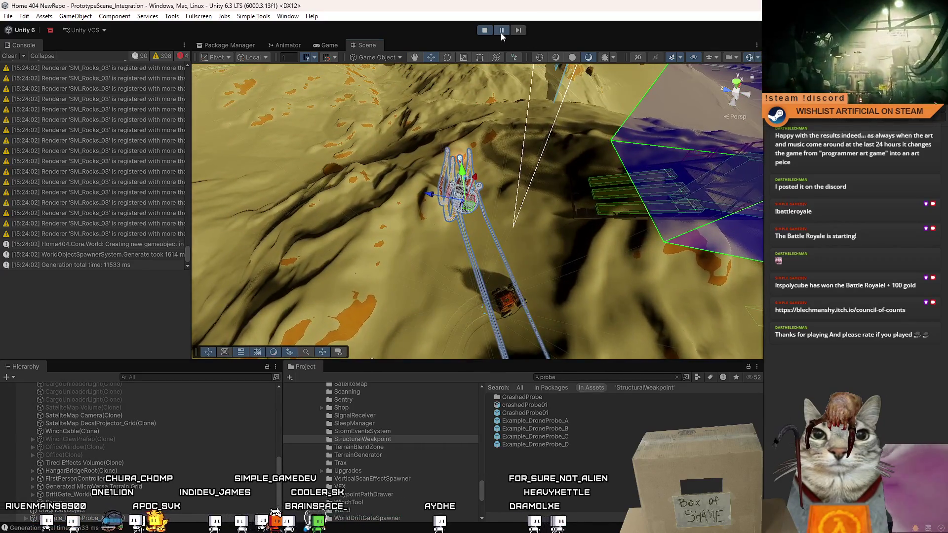
left_click(501, 31)
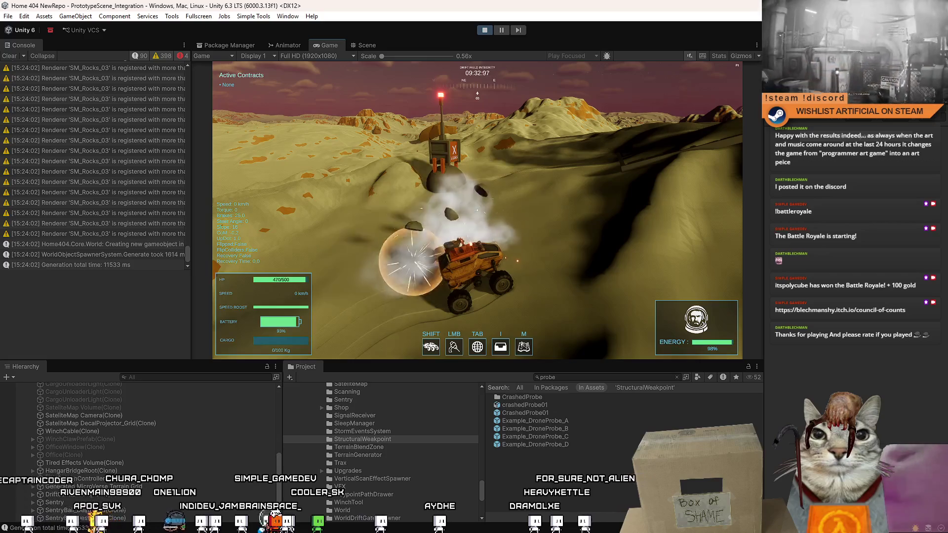
key("w")
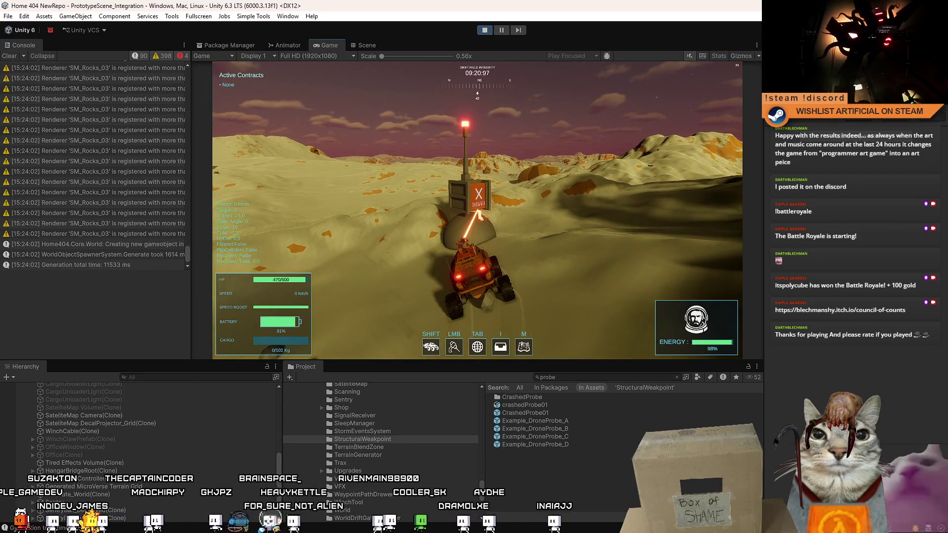
key("w")
key("d")
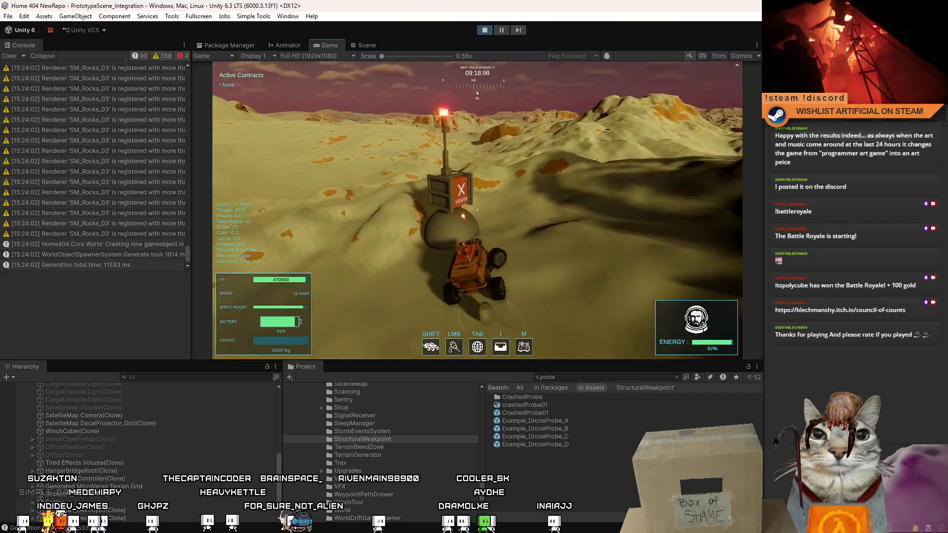
key("a")
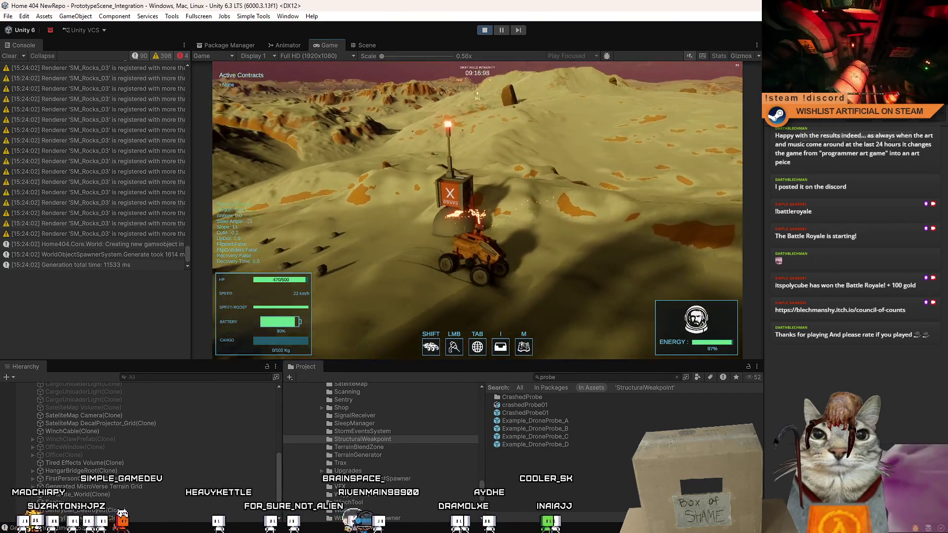
key("s")
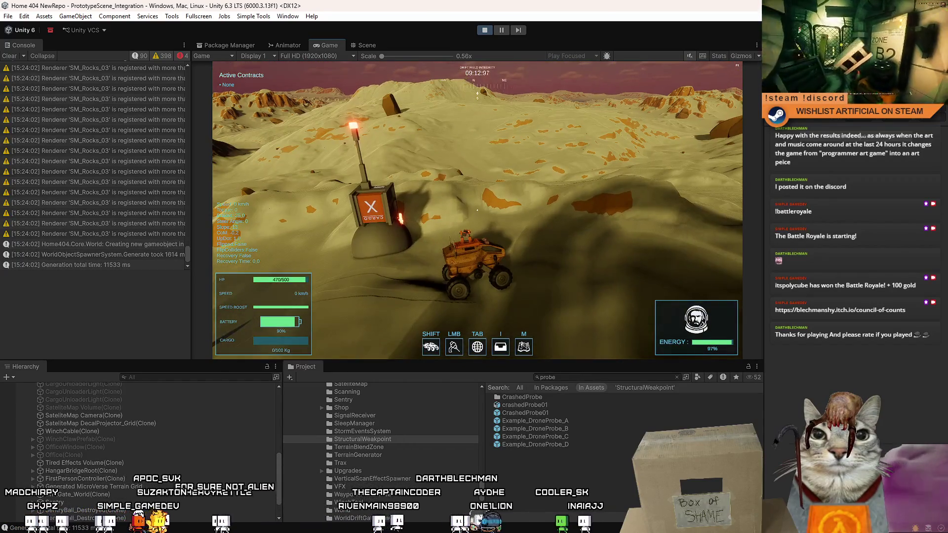
key("u")
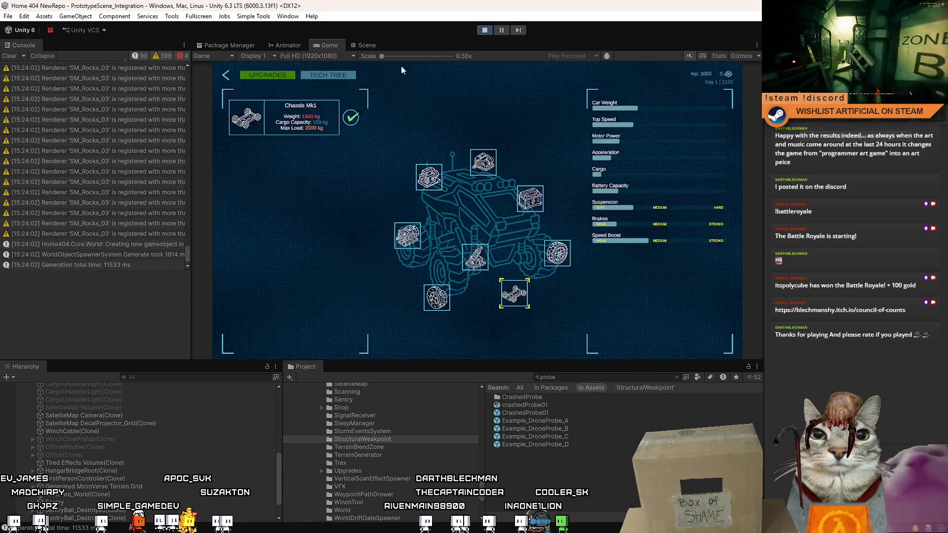
left_click(332, 74)
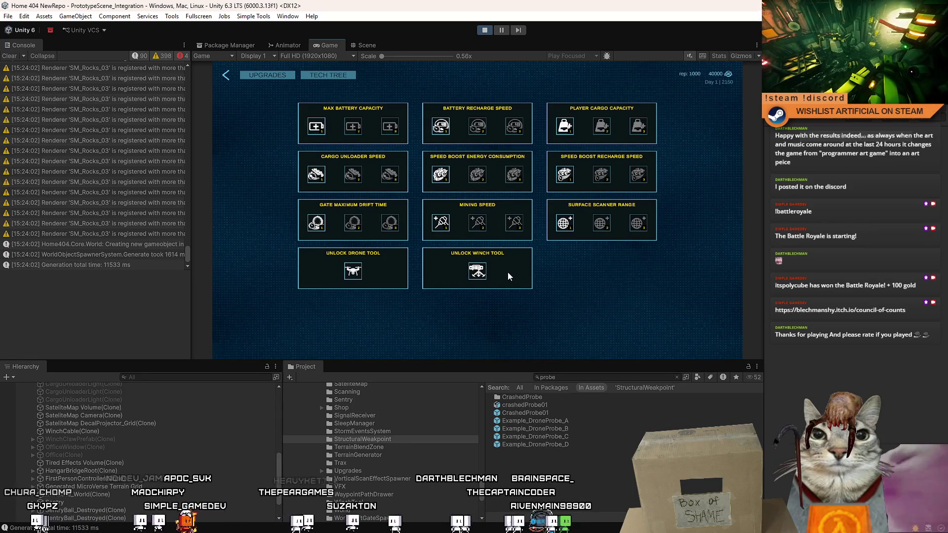
left_click(227, 75)
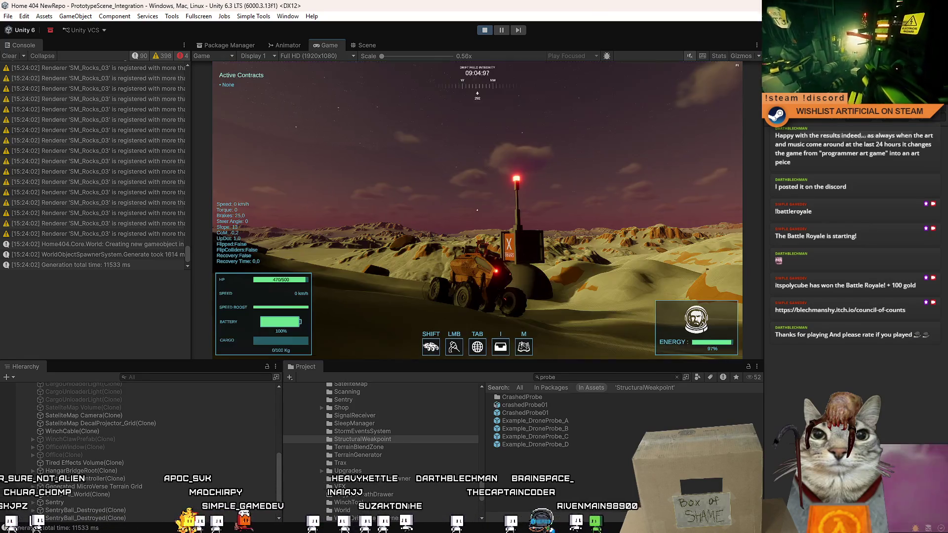
- Winch the rover to the probe structure and tow it, boosting and steering, toward the red ring gate
key("w")
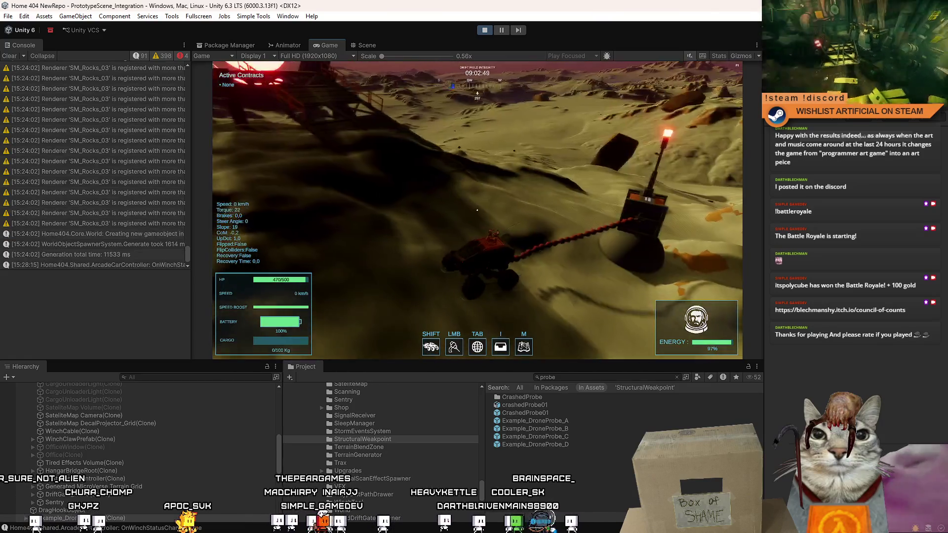
left_click(477, 210)
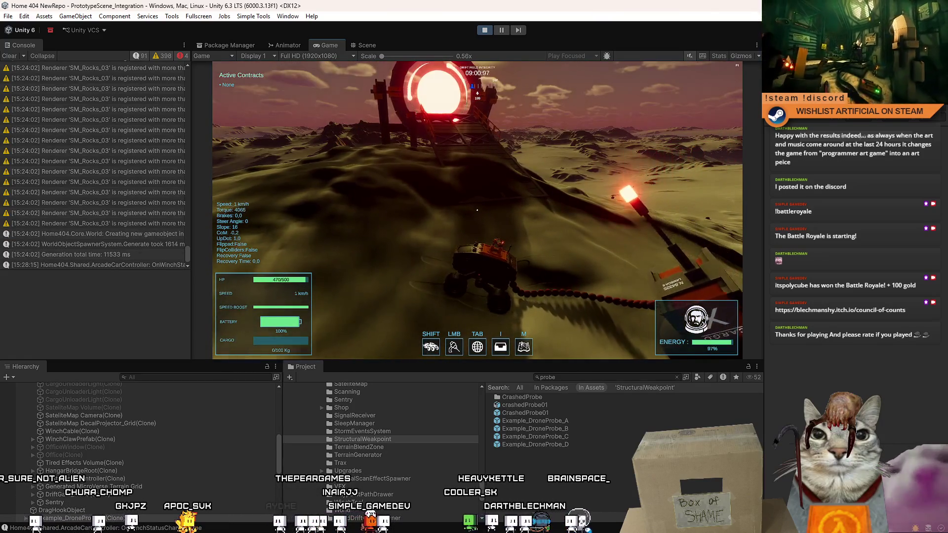
key("d")
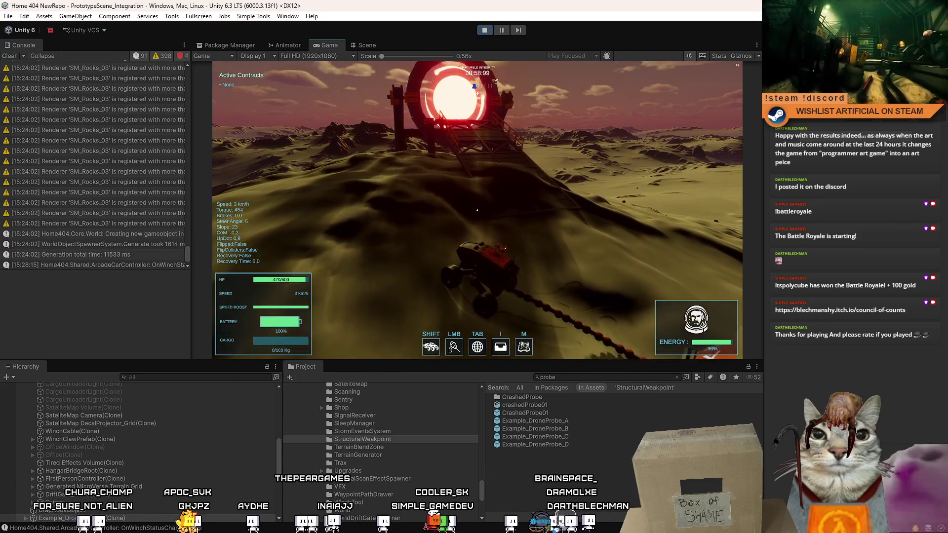
key("w")
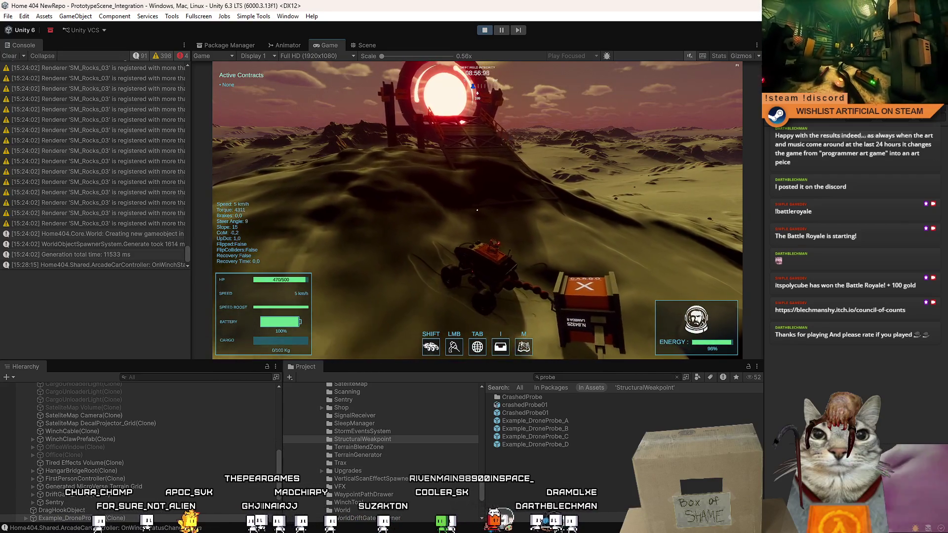
key("shift")
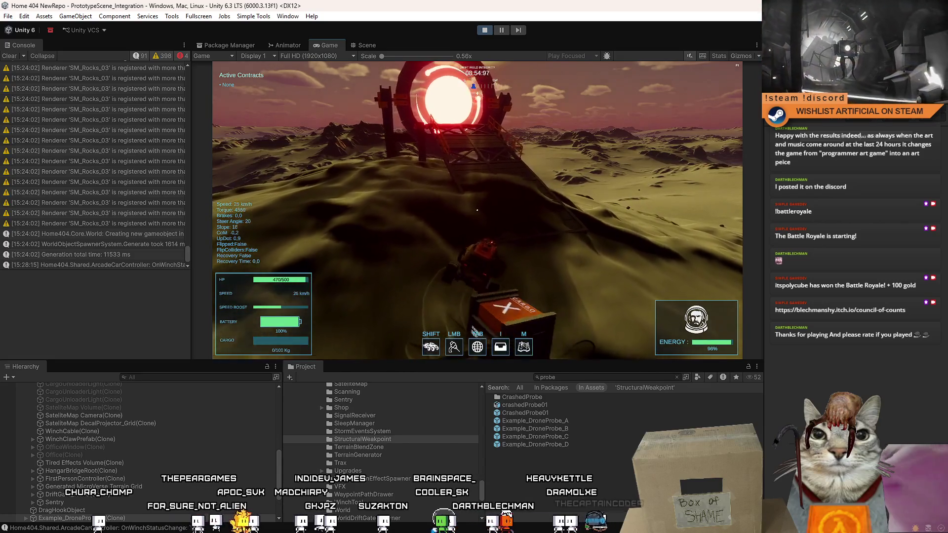
key("a")
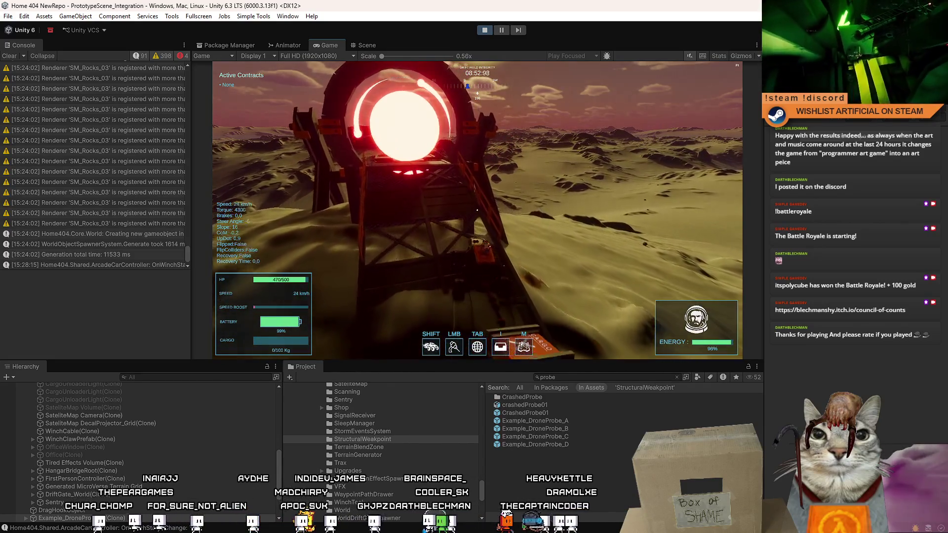
key("d")
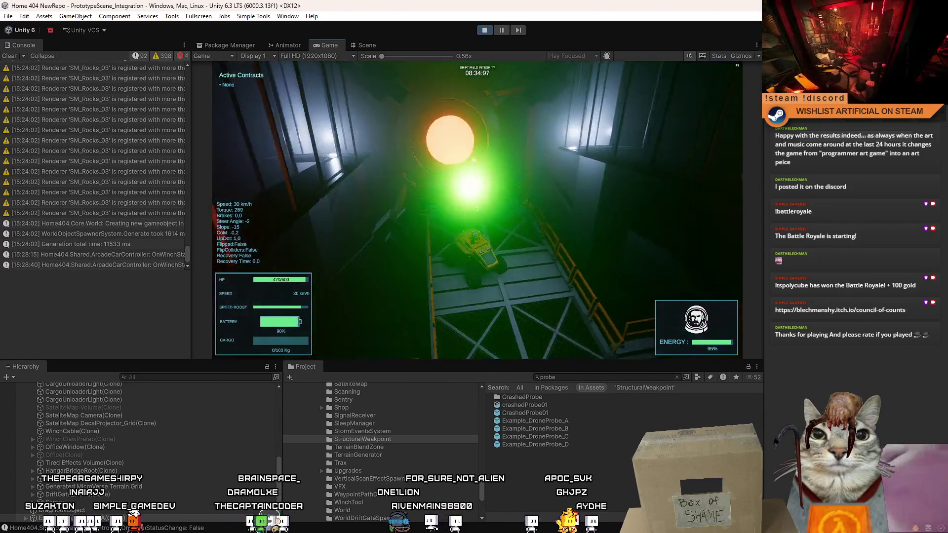
- Brake, drive the rover forward toward the glowing portal, then bring up the pause menu
key("s")
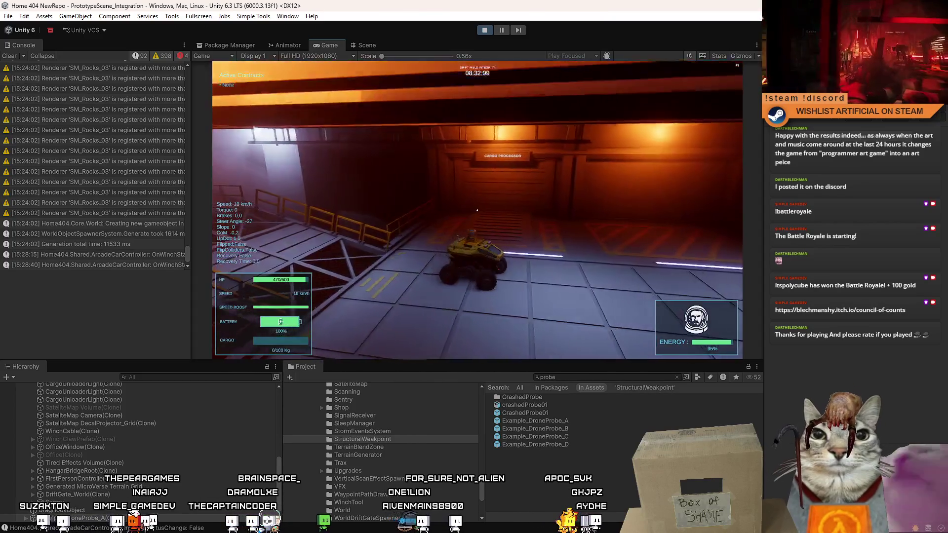
key("w")
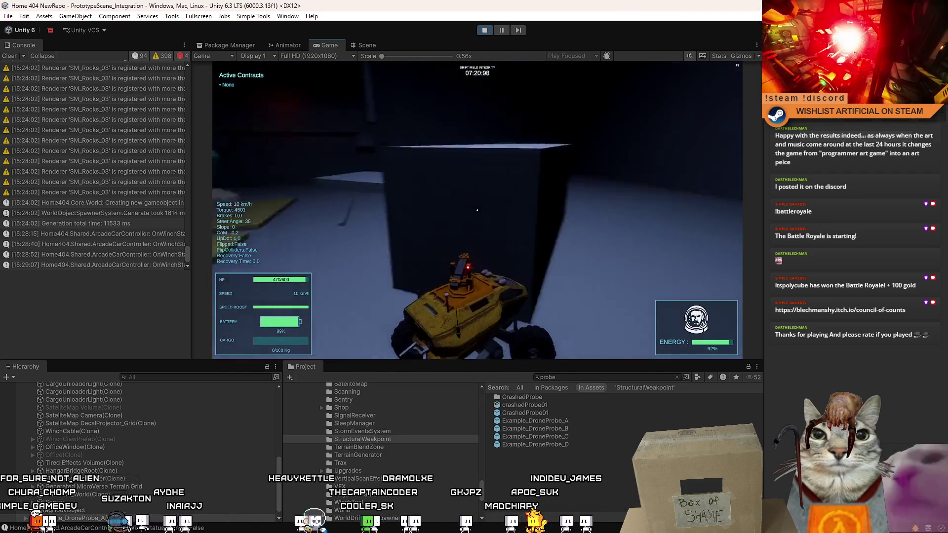
key("Escape")
- Dismiss the game's pause menu and stop Play mode to return to scene editing
left_click(490, 30)
left_click(486, 32)
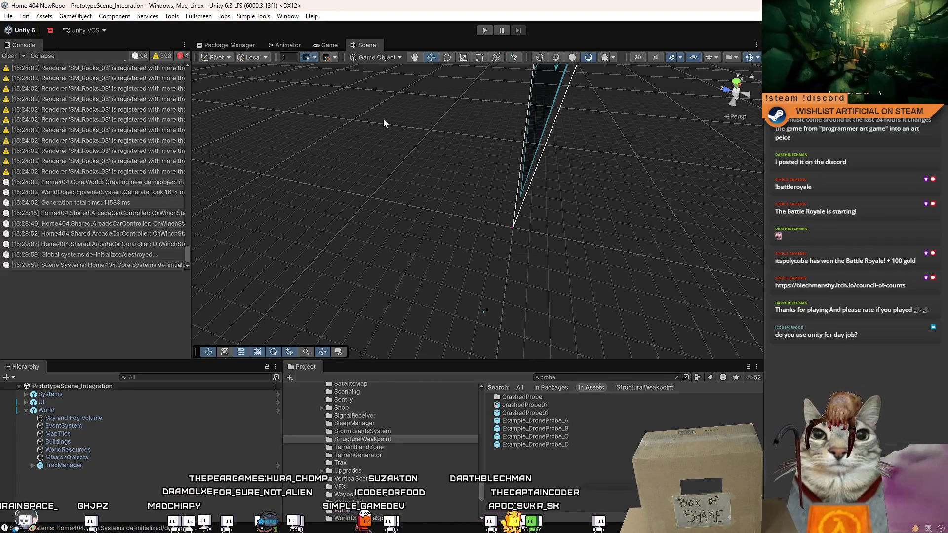
- Clear the Console messages and erase the old Project search term
left_click(11, 56)
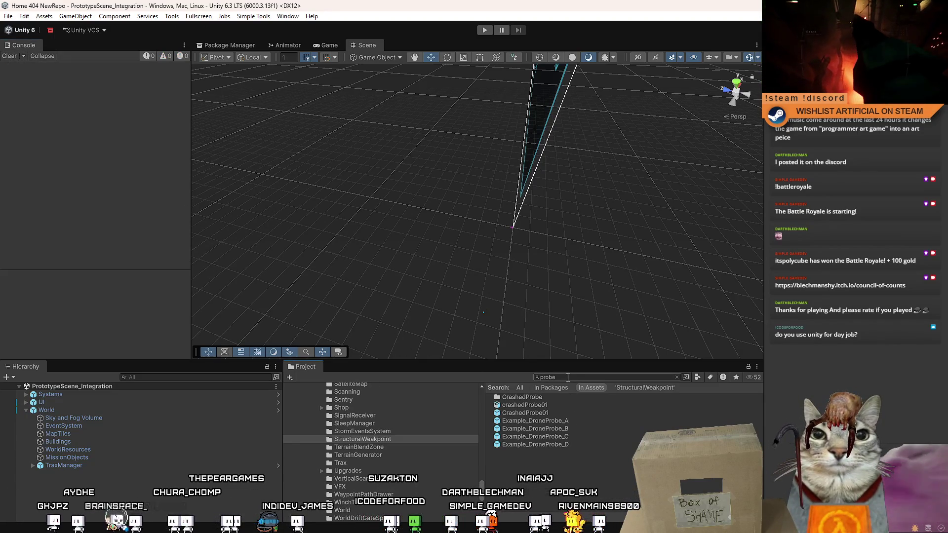
left_click(567, 377)
key("BackSpace")
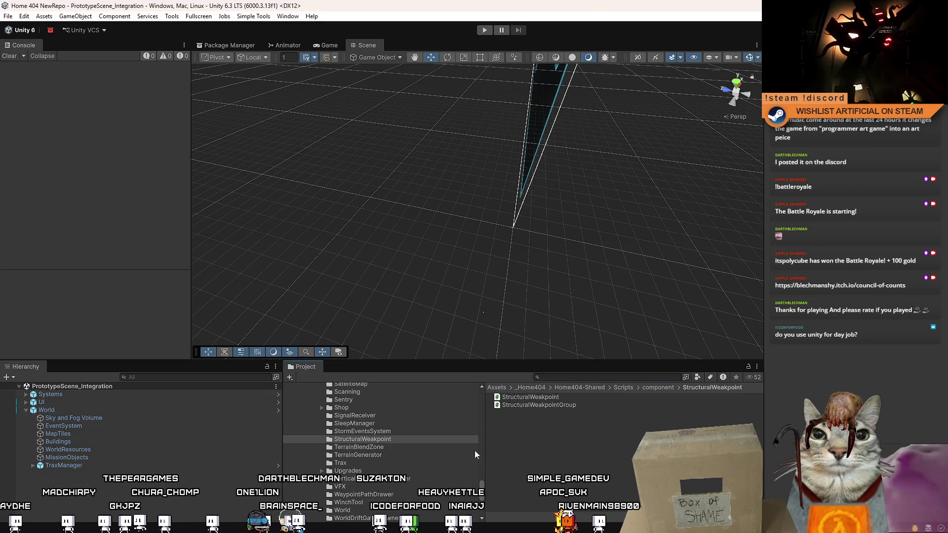
- Glance at the Game view, return to the Scene view, and begin a new Project search
left_click(327, 44)
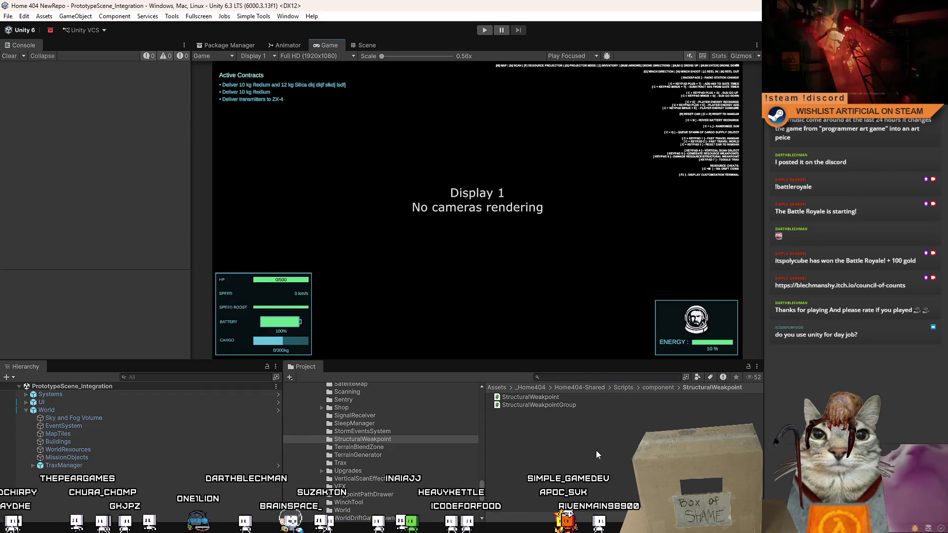
left_click(367, 48)
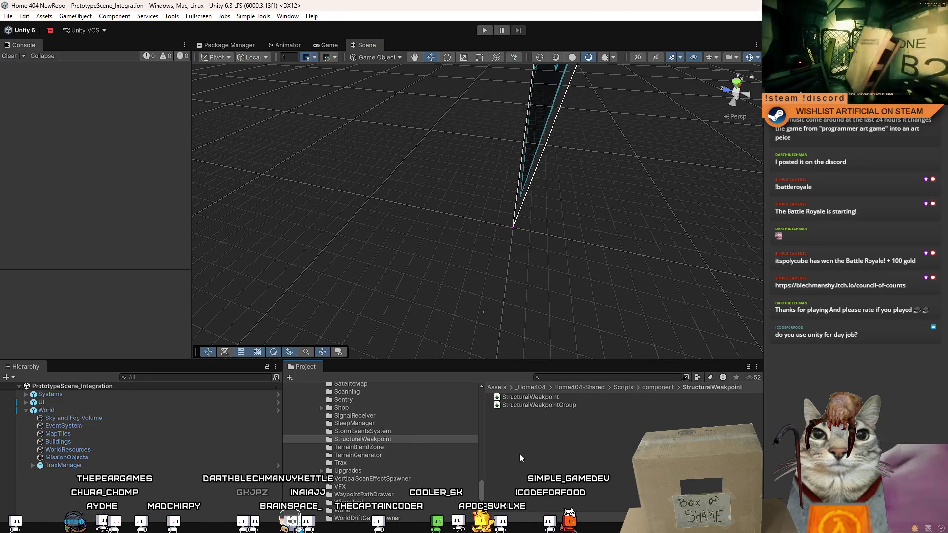
left_click(565, 378)
type("pr")
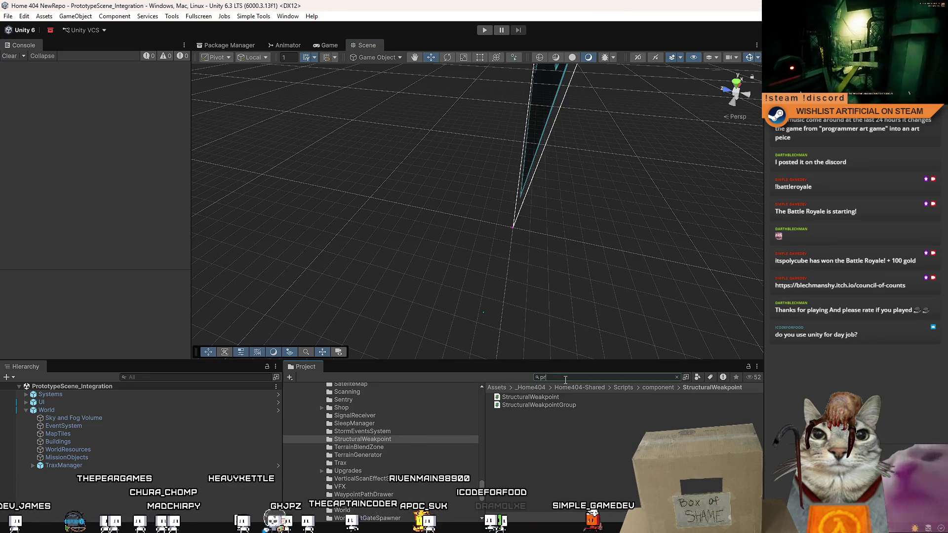
- Search for 'probe', open Example_DroneProbe_A, and view the drone up close from a low side angle
type("obe")
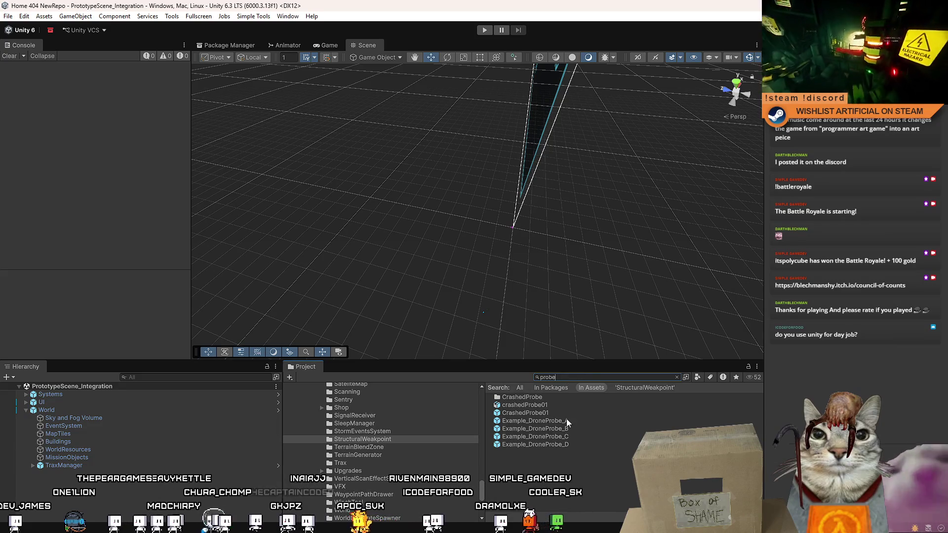
double_click(567, 422)
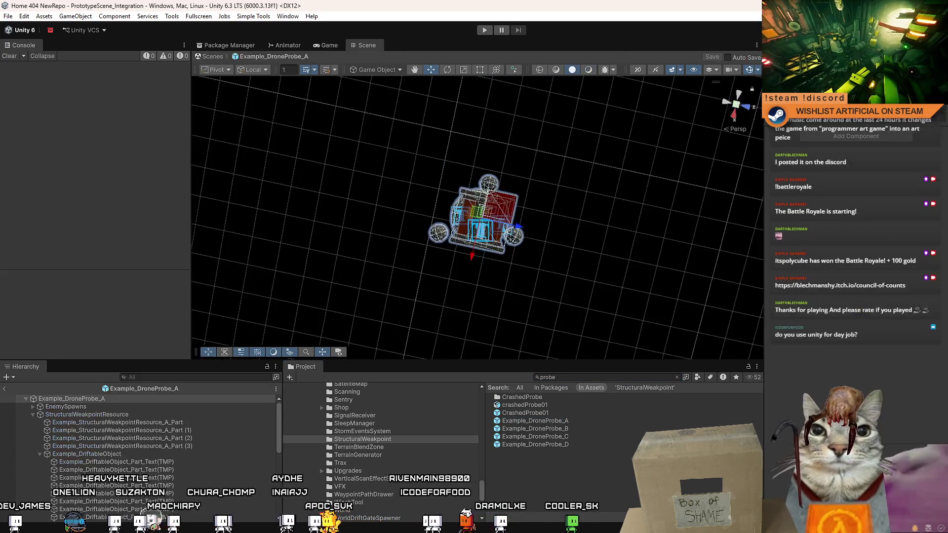
left_click(735, 127)
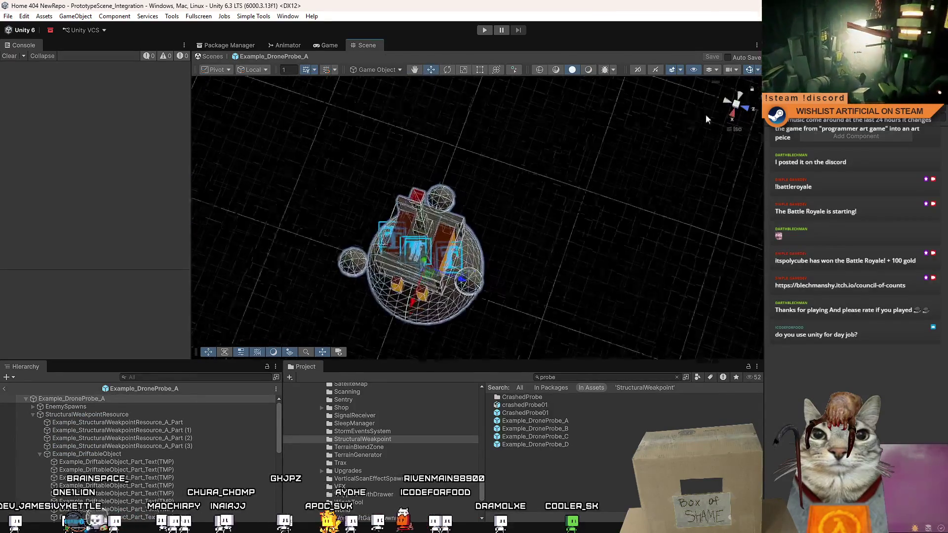
mouse_move(706, 118)
left_mouse_down()
mouse_move(456, 125)
mouse_move(425, 146)
mouse_move(444, 188)
mouse_move(780, 319)
mouse_move(608, 256)
mouse_move(342, 182)
mouse_move(226, 204)
mouse_move(192, 219)
left_mouse_up()
scroll(392, 167, "up", 5)
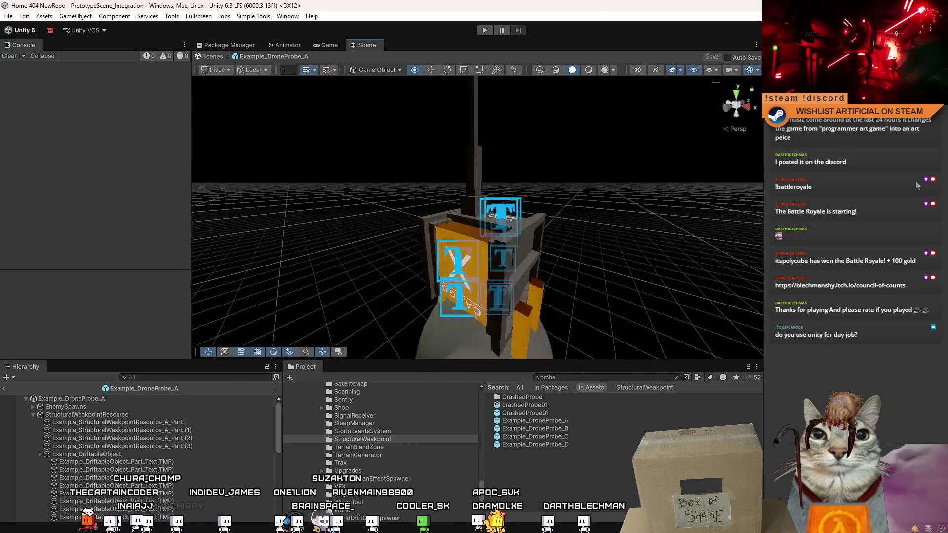
- Select the drone's orange part and orbit around its parts
left_click(533, 267)
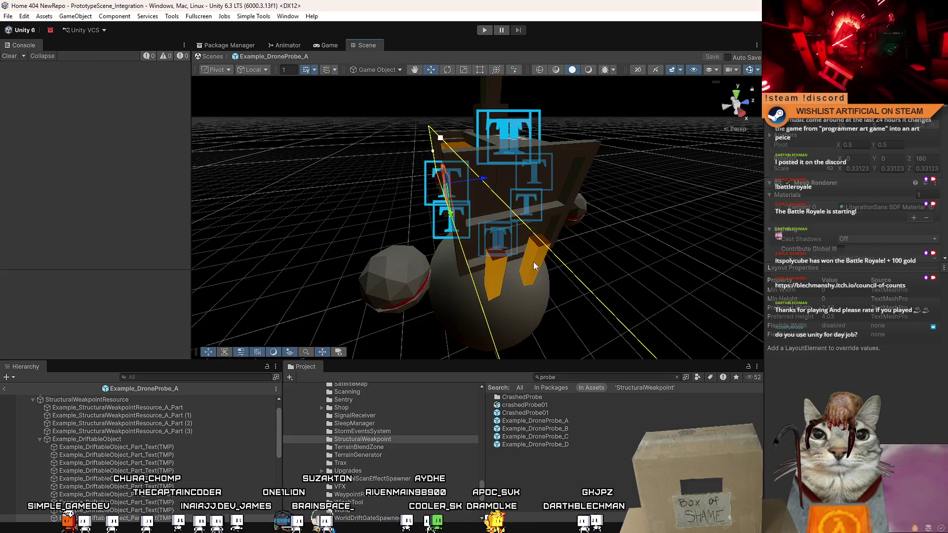
left_click(534, 266)
mouse_move(461, 274)
left_mouse_down()
mouse_move(445, 269)
mouse_move(493, 261)
mouse_move(487, 296)
mouse_move(564, 248)
mouse_move(428, 271)
mouse_move(431, 244)
left_mouse_up()
left_click(432, 244)
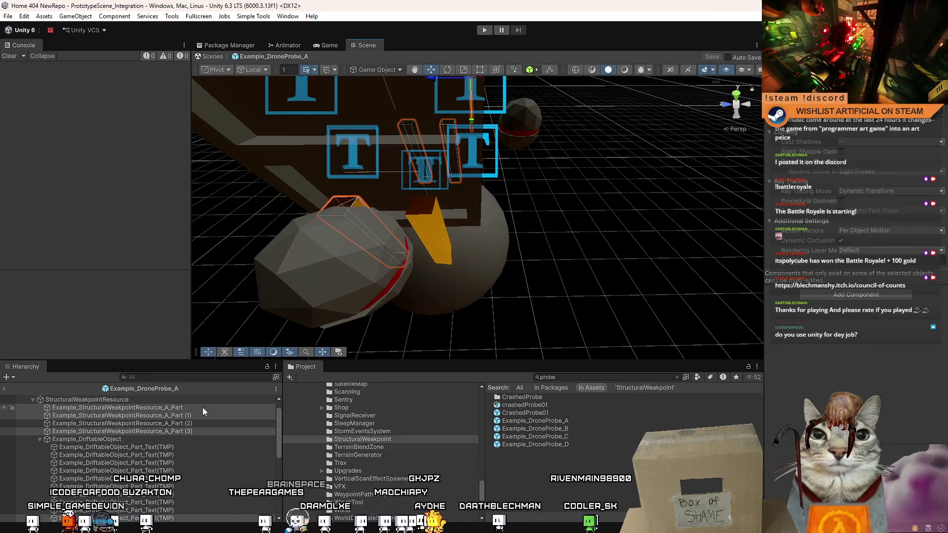
- Select all four weakpoint parts, review their shared Box Collider, then deselect and view the front
left_click(202, 408)
left_click(194, 430, "shift")
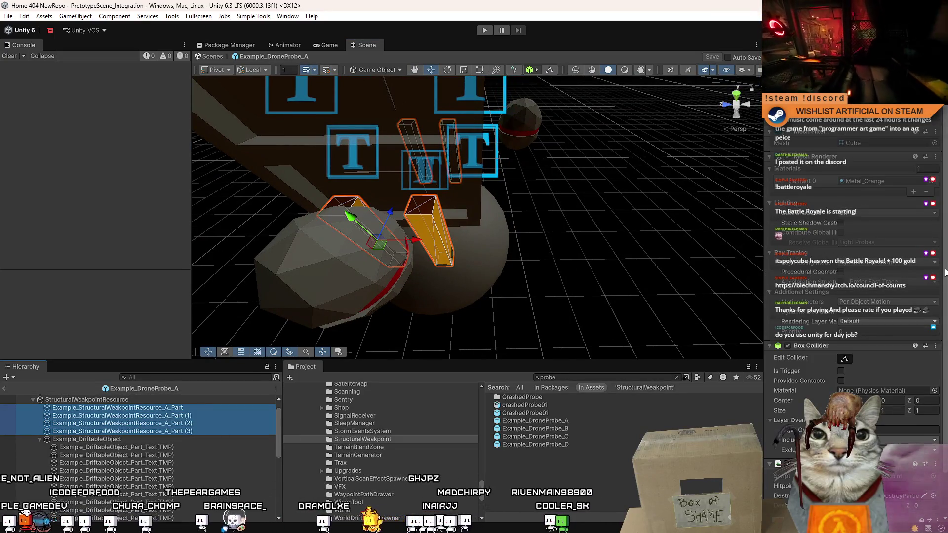
left_click_drag(944, 273, 945, 284)
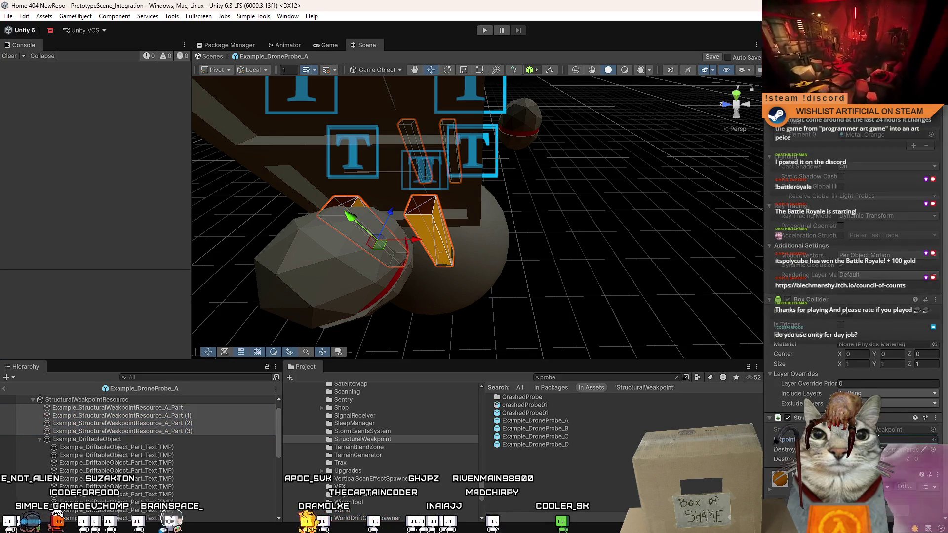
left_click(580, 331)
mouse_move(580, 330)
left_mouse_down()
mouse_move(436, 140)
mouse_move(268, 173)
mouse_move(260, 113)
mouse_move(244, 221)
mouse_move(244, 213)
mouse_move(365, 258)
mouse_move(275, 220)
mouse_move(269, 277)
mouse_move(197, 279)
mouse_move(375, 255)
mouse_move(276, 267)
mouse_move(232, 301)
mouse_move(208, 304)
left_mouse_up()
left_click(375, 256)
- Frame Example_DriftableObject, its text label and the tall arm in the Scene view
scroll(106, 427, "down", 1)
left_click(109, 415)
key("f")
scroll(208, 304, "down", 5)
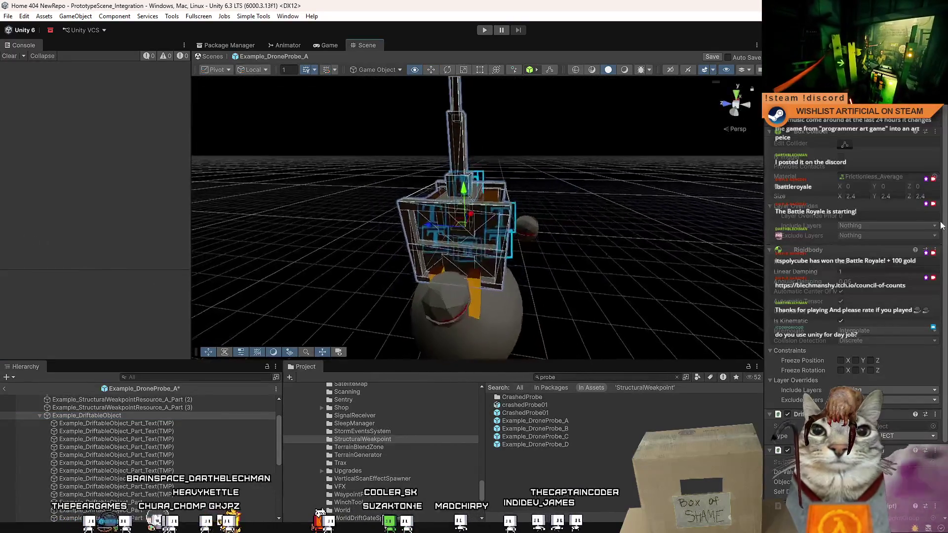
mouse_move(716, 217)
left_mouse_down()
mouse_move(164, 203)
mouse_move(50, 225)
mouse_move(32, 216)
mouse_move(34, 166)
mouse_move(134, 216)
left_mouse_up()
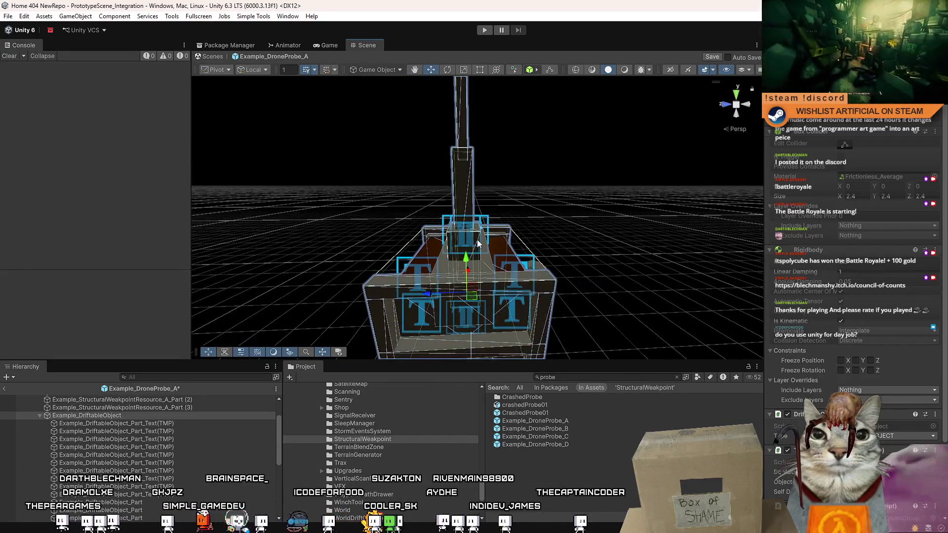
double_click(116, 431)
left_click(466, 211)
key("f")
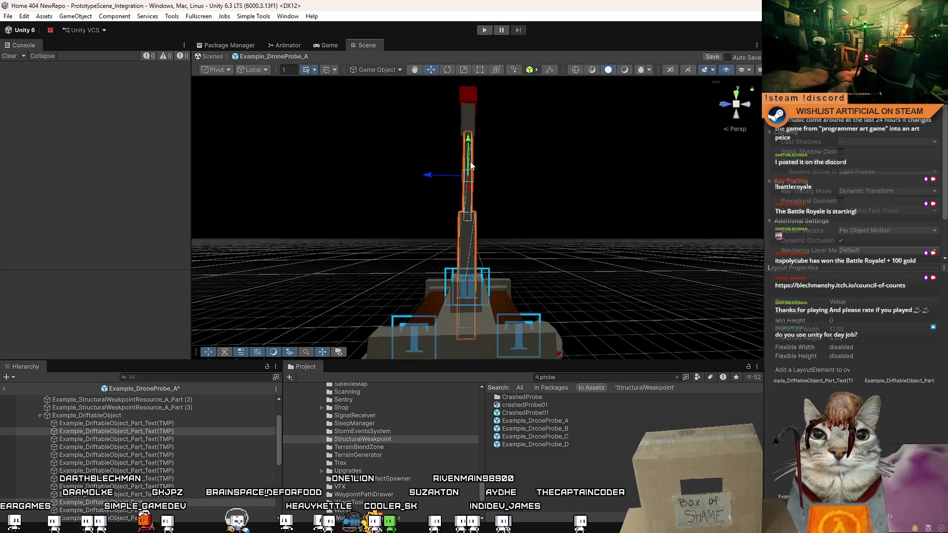
- Move the driftable parts under Example_DroneProbe_A, below StructuralWeakpointResource
left_click(476, 98, "shift")
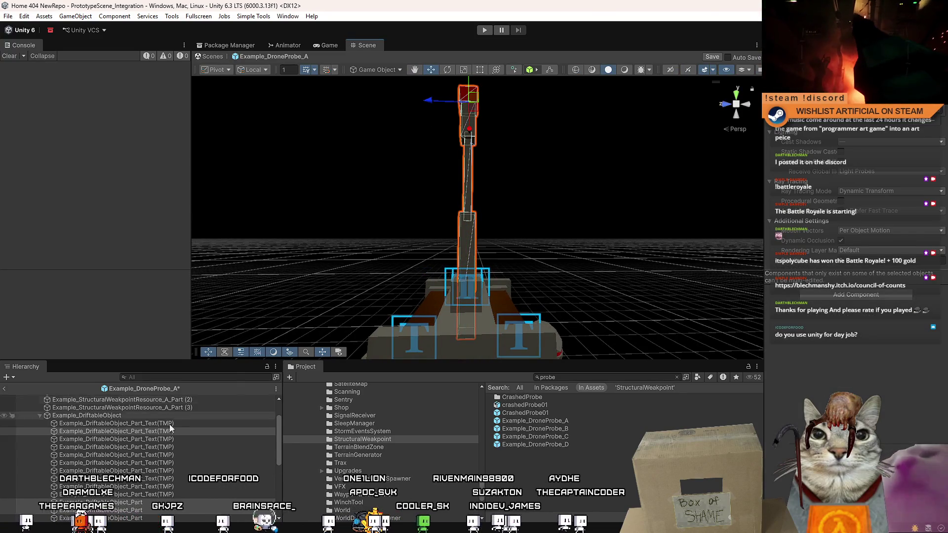
scroll(149, 466, "up", 2)
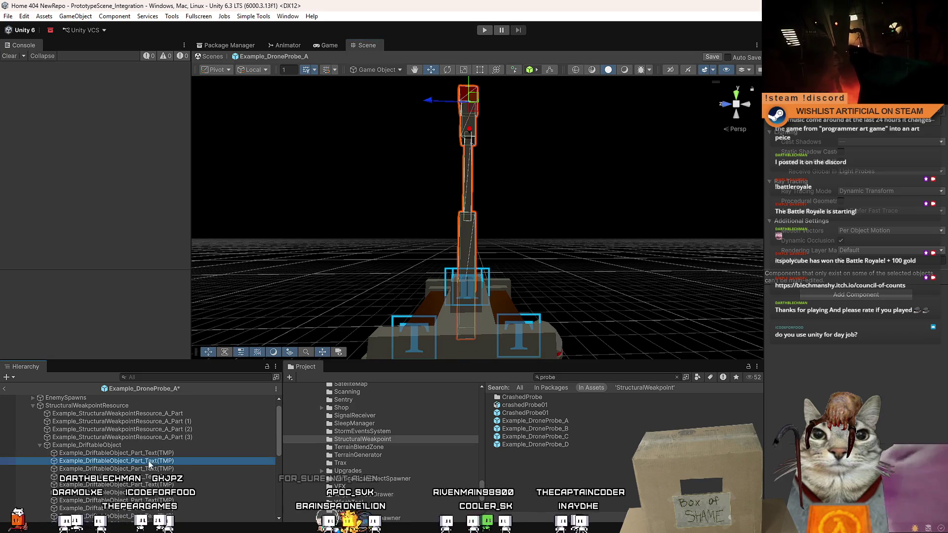
mouse_move(149, 466)
left_mouse_down()
mouse_move(142, 402)
mouse_move(100, 457)
left_mouse_up()
left_click(33, 453)
mouse_move(354, 286)
left_mouse_down()
mouse_move(438, 246)
mouse_move(450, 148)
mouse_move(396, 148)
mouse_move(337, 233)
mouse_move(627, 200)
mouse_move(438, 170)
mouse_move(434, 158)
left_mouse_up()
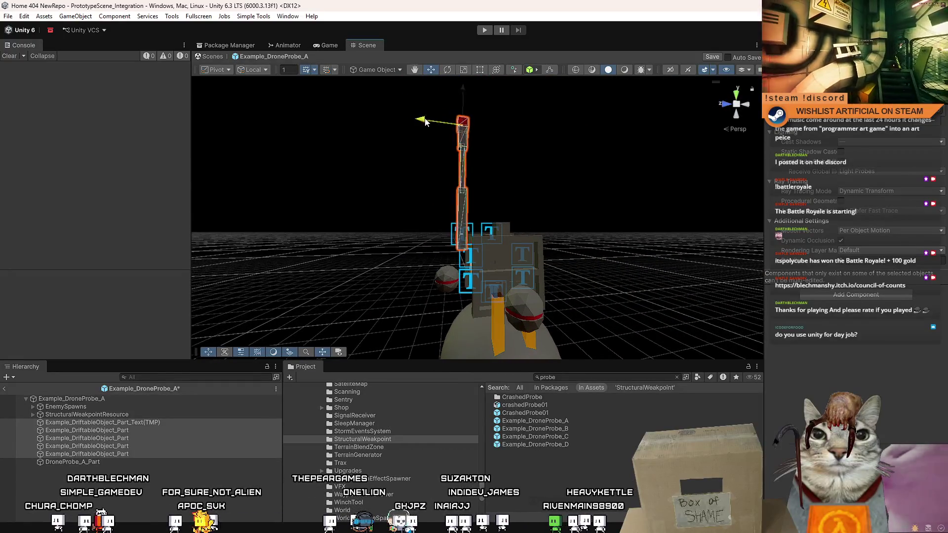
mouse_move(426, 121)
left_mouse_down()
mouse_move(431, 150)
mouse_move(730, 170)
mouse_move(10, 253)
mouse_move(78, 364)
mouse_move(74, 347)
mouse_move(19, 359)
mouse_move(328, 395)
left_mouse_up()
key("ctrl+z")
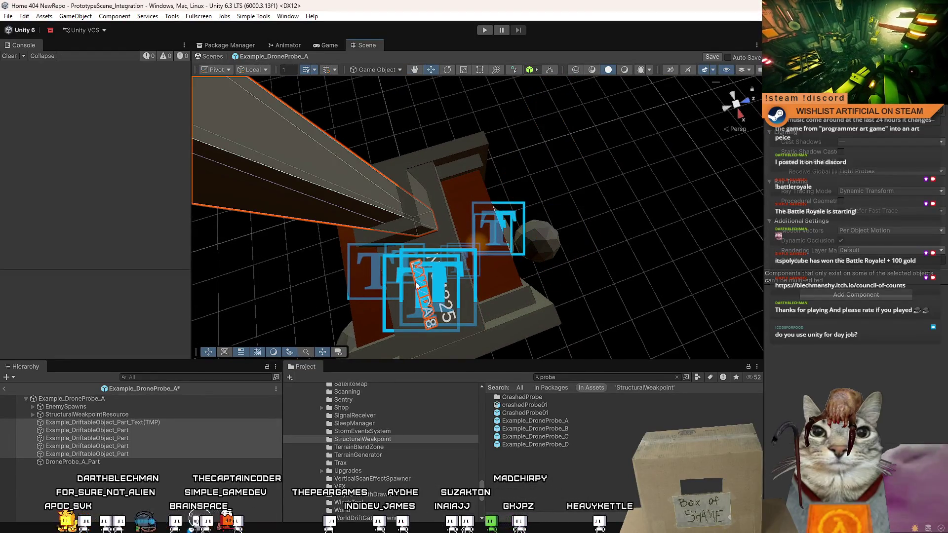
left_click(134, 429)
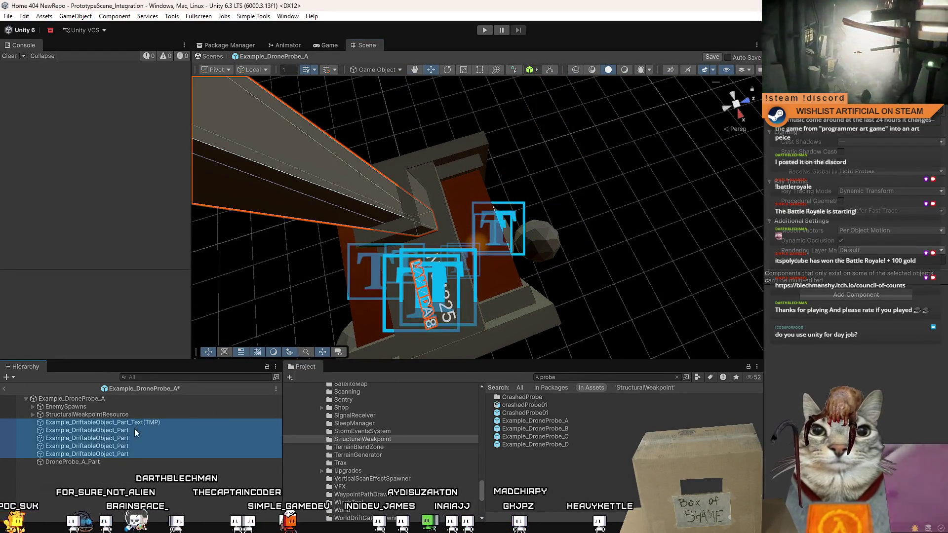
left_click(123, 454, "shift")
left_click(156, 420, "ctrl")
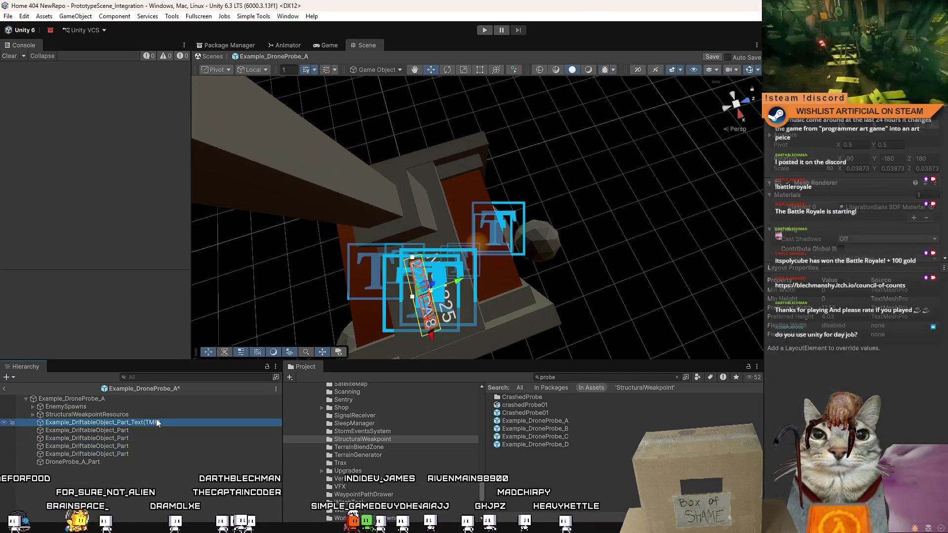
key("Delete")
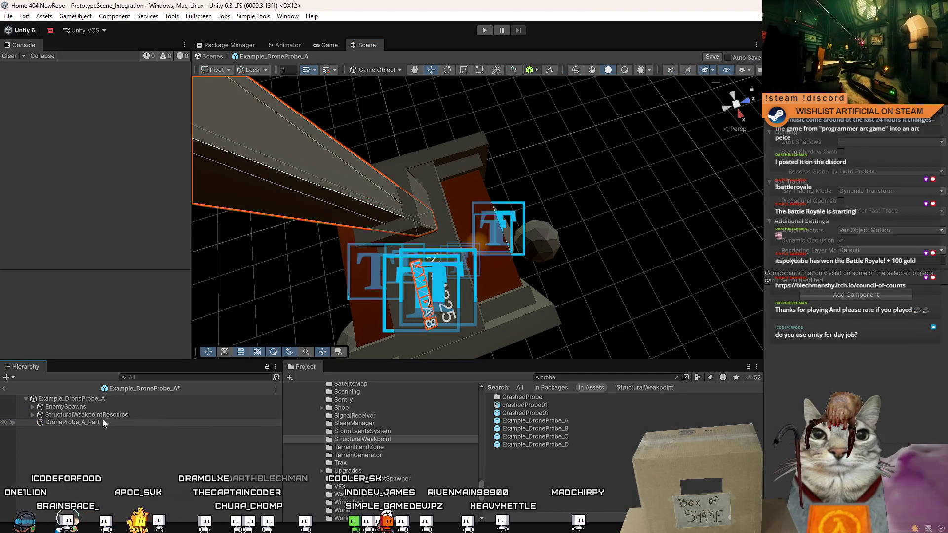
key("ctrl+z")
mouse_move(430, 219)
left_mouse_down()
mouse_move(459, 161)
mouse_move(462, 129)
mouse_move(598, 173)
mouse_move(576, 173)
mouse_move(567, 143)
left_mouse_up()
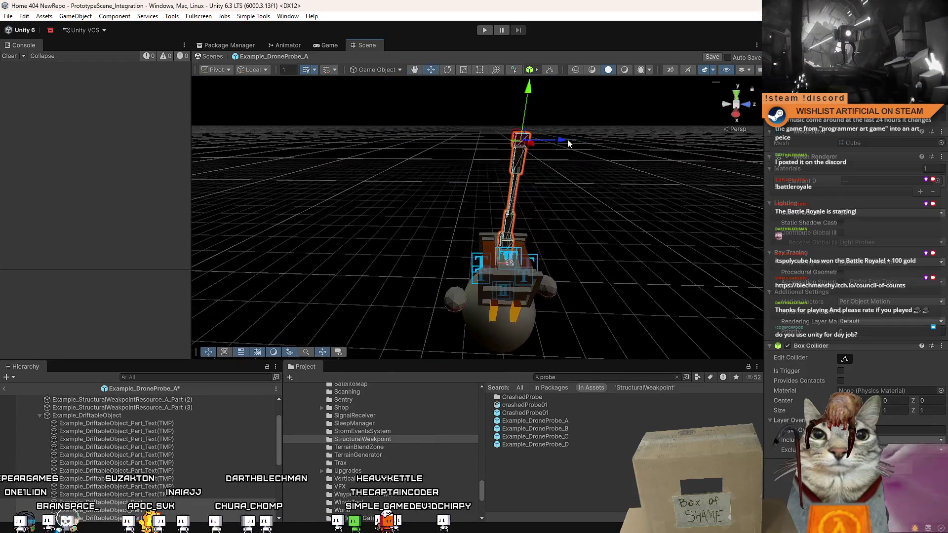
left_click_drag(503, 151, 495, 227)
key("f")
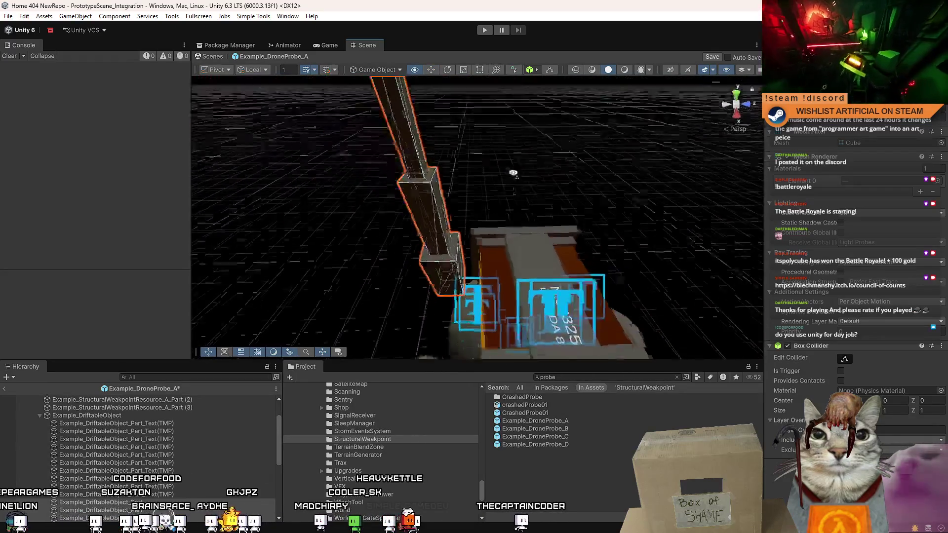
mouse_move(498, 143)
left_mouse_down()
mouse_move(624, 185)
mouse_move(762, 201)
mouse_move(729, 100)
mouse_move(662, 212)
mouse_move(519, 146)
mouse_move(297, 168)
mouse_move(766, 199)
mouse_move(653, 196)
mouse_move(637, 154)
mouse_move(579, 169)
mouse_move(374, 124)
mouse_move(618, 139)
mouse_move(562, 158)
mouse_move(542, 188)
mouse_move(563, 196)
mouse_move(253, 235)
mouse_move(558, 193)
mouse_move(531, 172)
left_mouse_up()
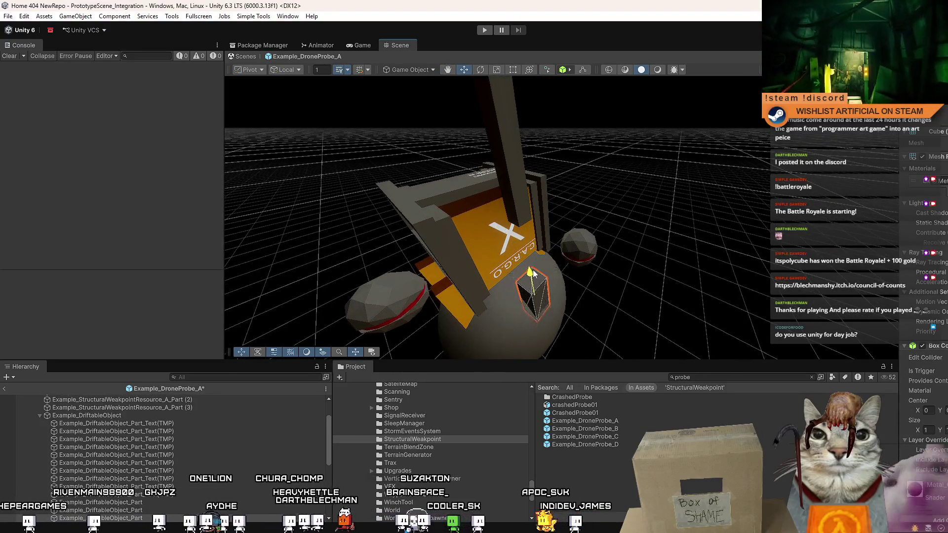
key("r")
left_click_drag(532, 262, 556, 239)
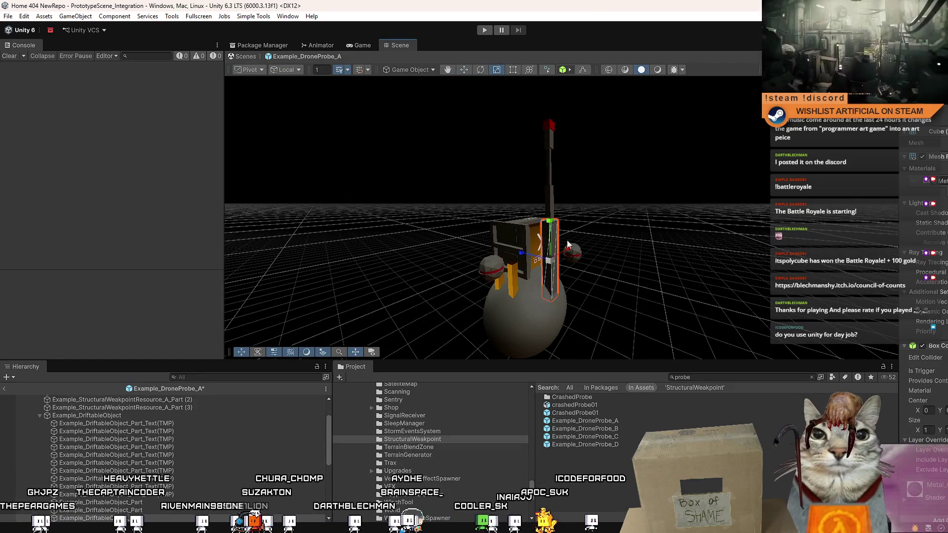
mouse_move(567, 244)
left_mouse_down()
mouse_move(296, 301)
mouse_move(233, 285)
mouse_move(154, 294)
mouse_move(20, 285)
left_mouse_up()
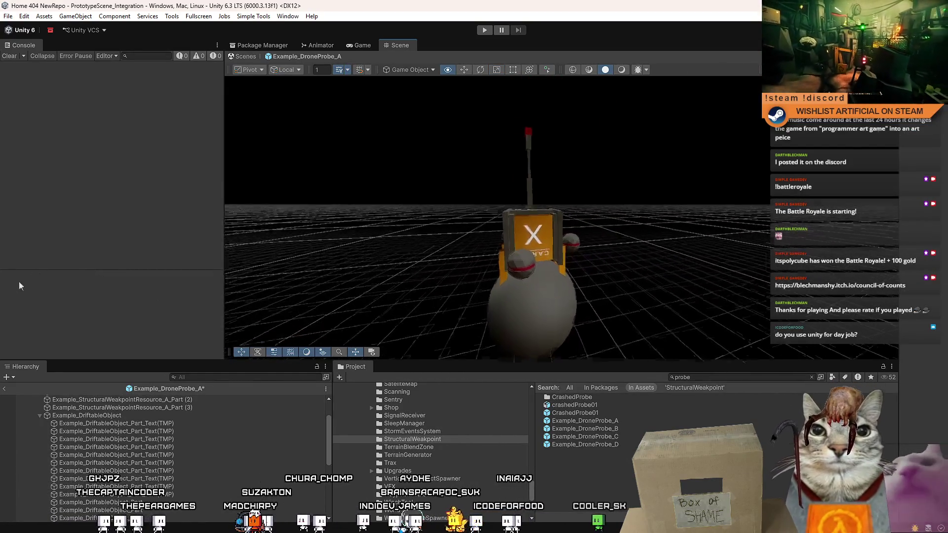
scroll(494, 222, "down", 3)
scroll(494, 222, "up", 4)
mouse_move(346, 247)
left_mouse_down()
mouse_move(120, 313)
mouse_move(404, 375)
mouse_move(158, 348)
mouse_move(23, 348)
left_mouse_up()
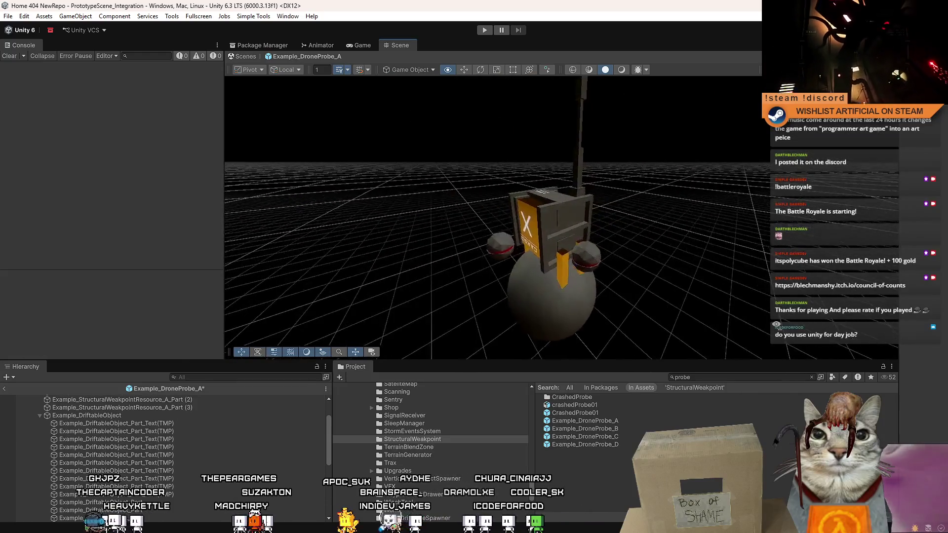
left_click_drag(776, 325, 738, 325)
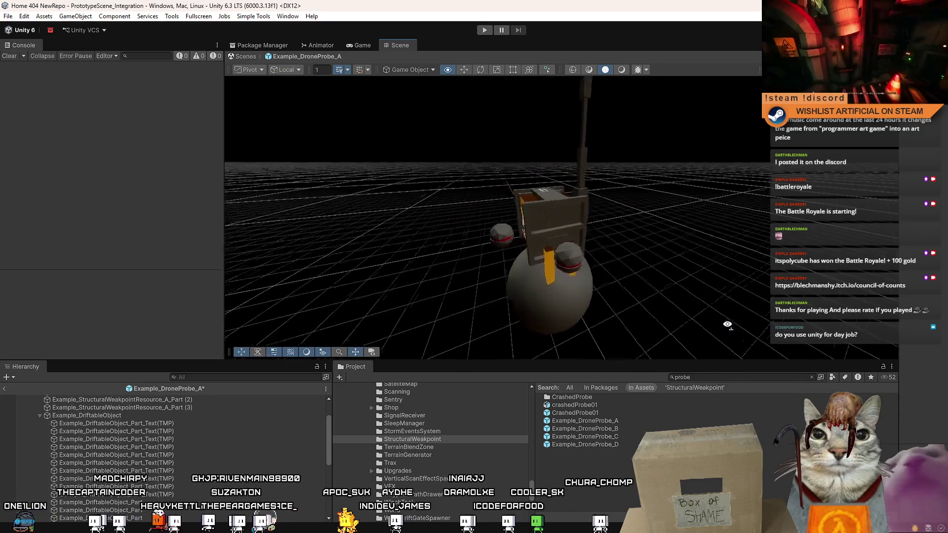
left_click_drag(494, 315, 903, 318)
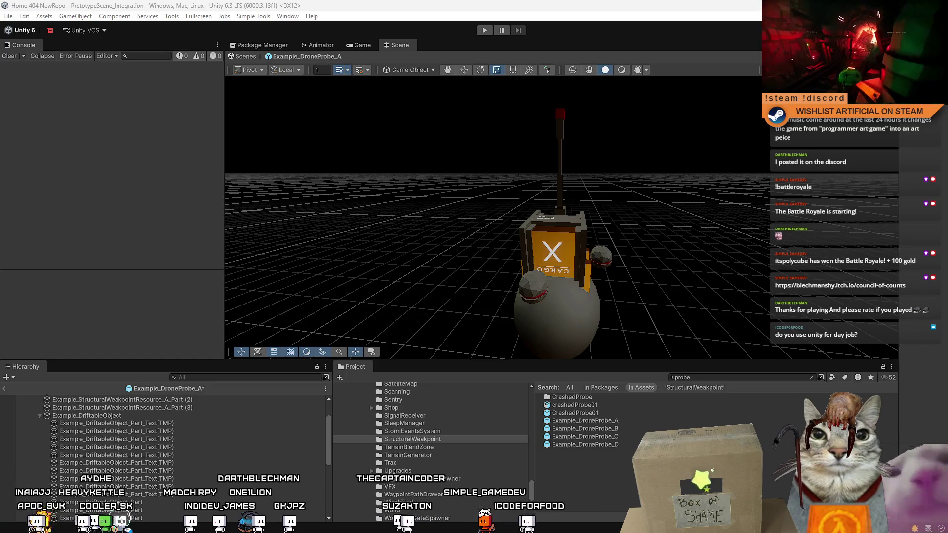
- View the probe from above and behind, then move the Unity window aside to reveal the desktop
mouse_move(613, 307)
left_mouse_down()
mouse_move(778, 366)
mouse_move(749, 190)
mouse_move(313, 290)
mouse_move(131, 296)
mouse_move(253, 306)
mouse_move(306, 400)
left_mouse_up()
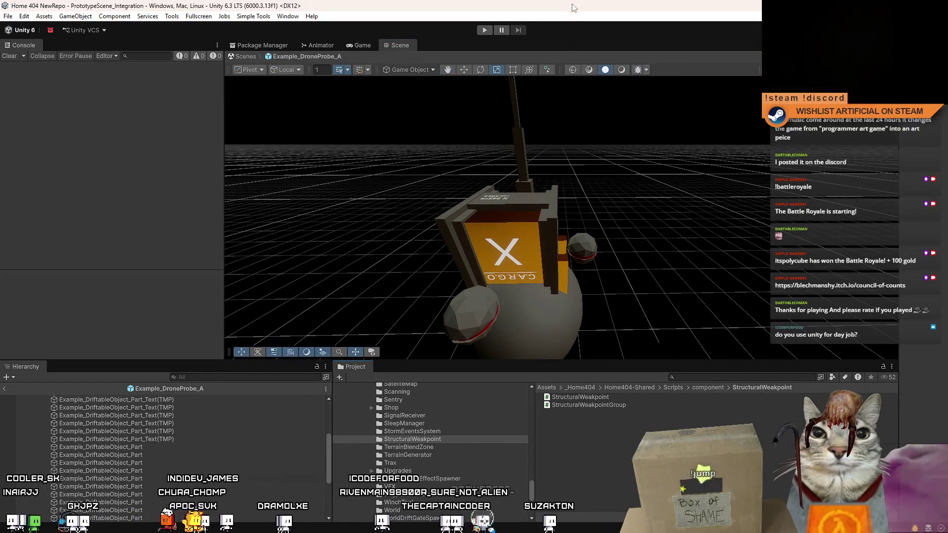
mouse_move(582, 6)
left_mouse_down()
mouse_move(531, 105)
mouse_move(0, 105)
left_mouse_up()
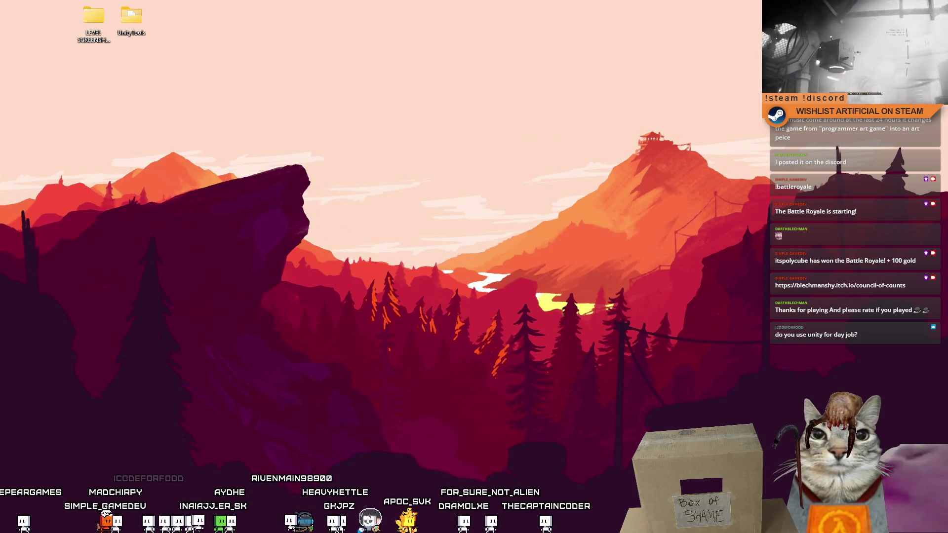
- Switch to the browser and position the FYRETALE JUL 2026 Notion page on screen
key("alt+Tab")
mouse_move(498, 83)
left_mouse_down()
mouse_move(549, 58)
mouse_move(506, 51)
mouse_move(616, 0)
left_mouse_up()
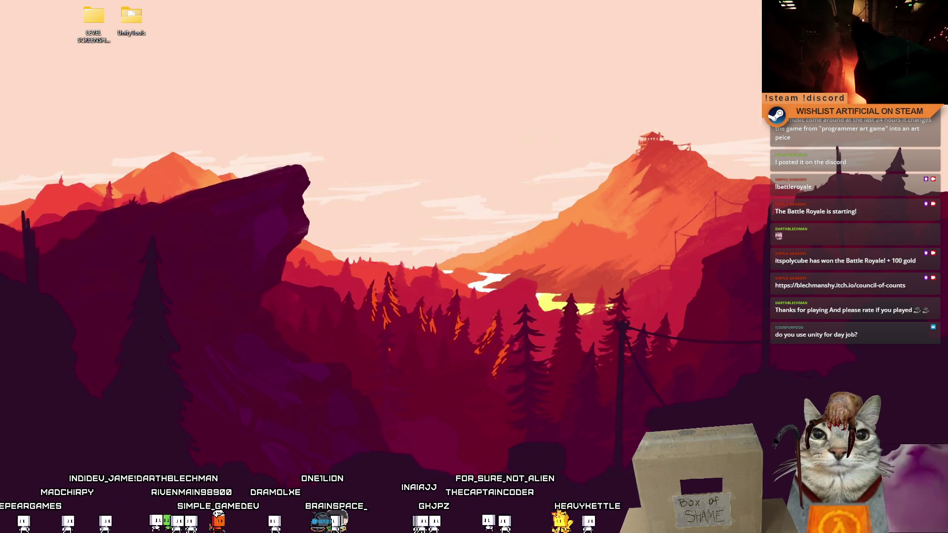
left_click_drag(493, 0, 491, 79)
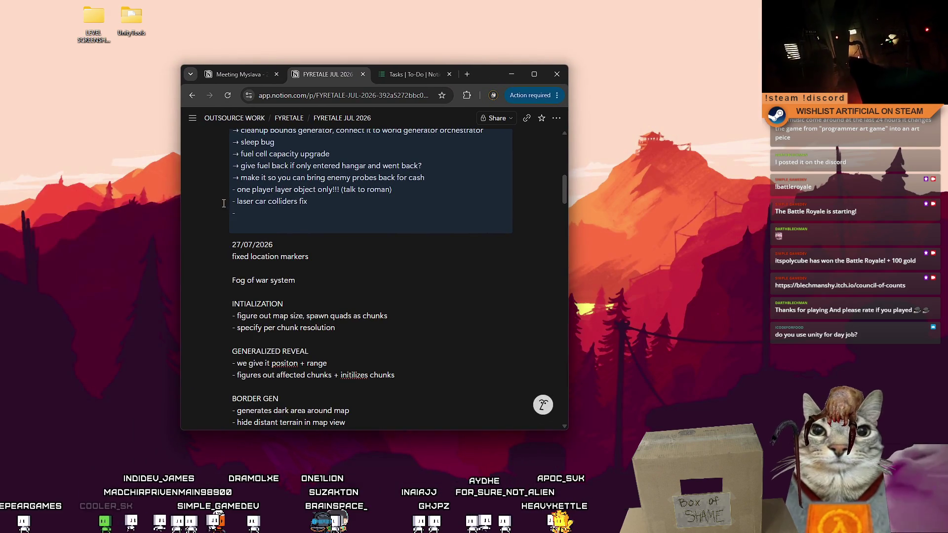
- Remove the empty line under the fixed location markers item
left_click(391, 270)
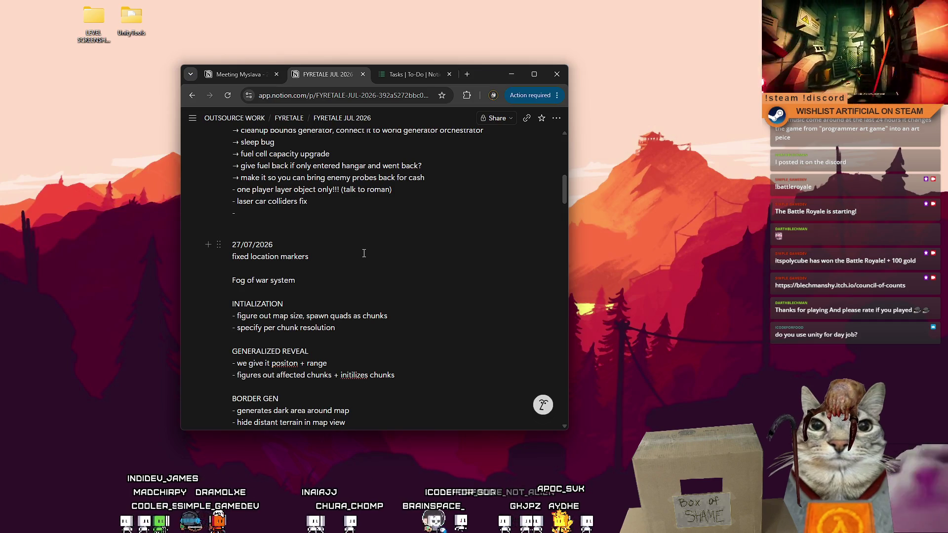
key("BackSpace")
scroll(369, 238, "up", 4)
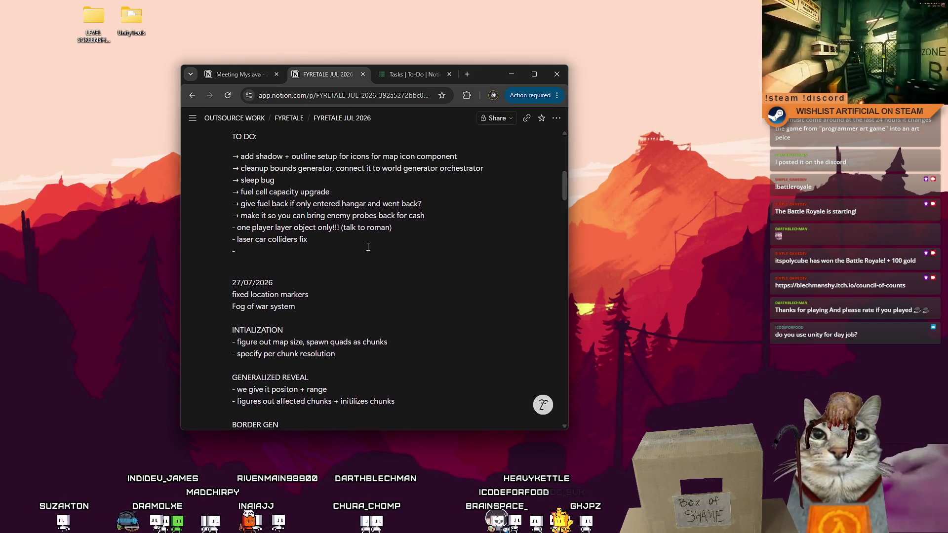
scroll(364, 257, "down", 4)
- Add a to-do about physics objects when the gate closes with a map object in the hangar
left_click(372, 223)
key("Return")
key("Return")
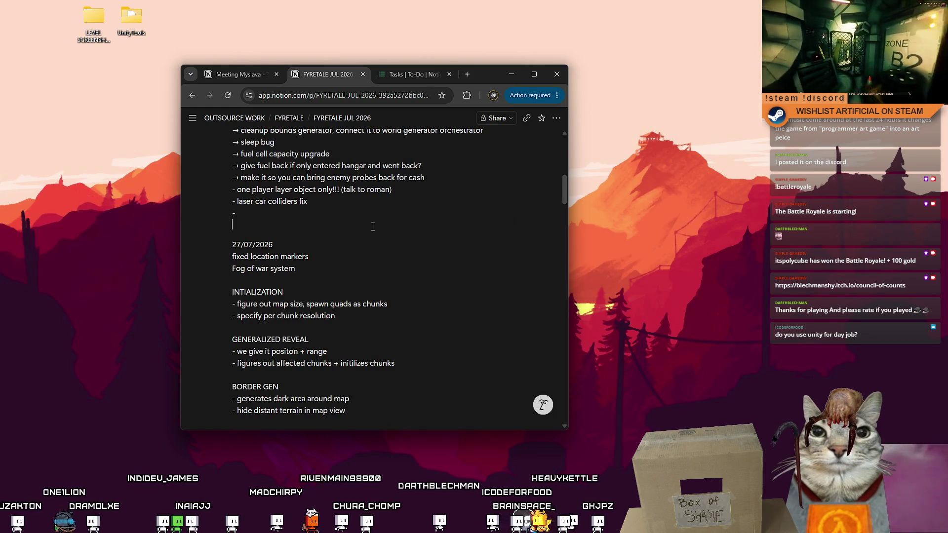
type("- add")
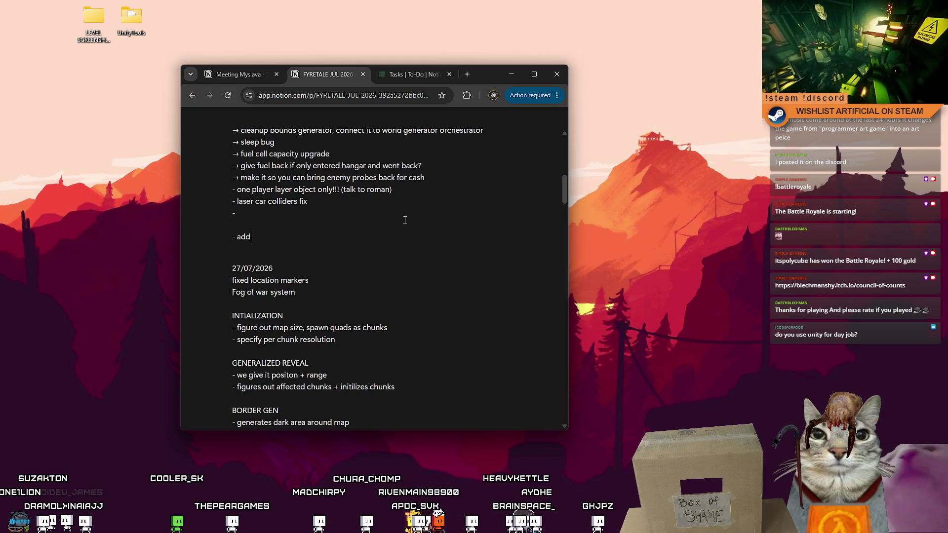
type("stem for physics based ob")
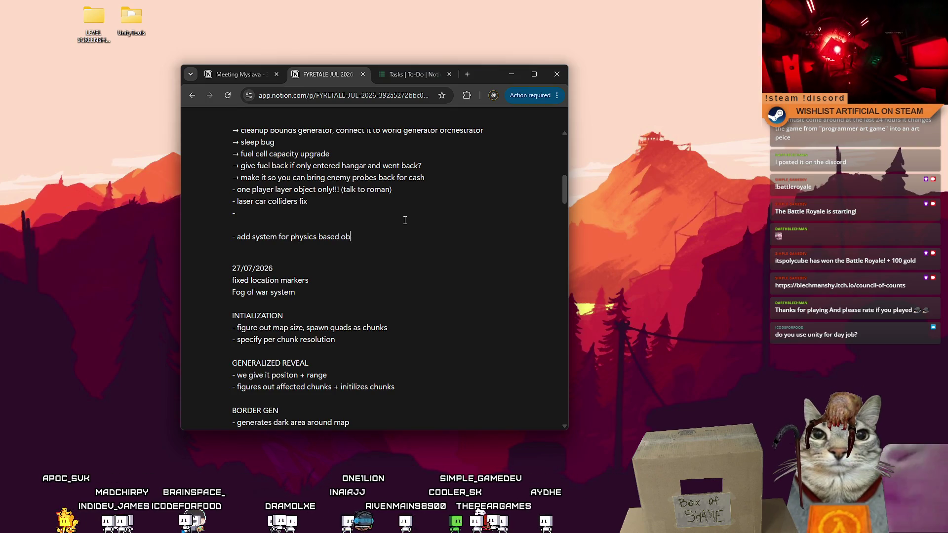
key("BackSpace")
key("BackSpace")
key("BackSpace")
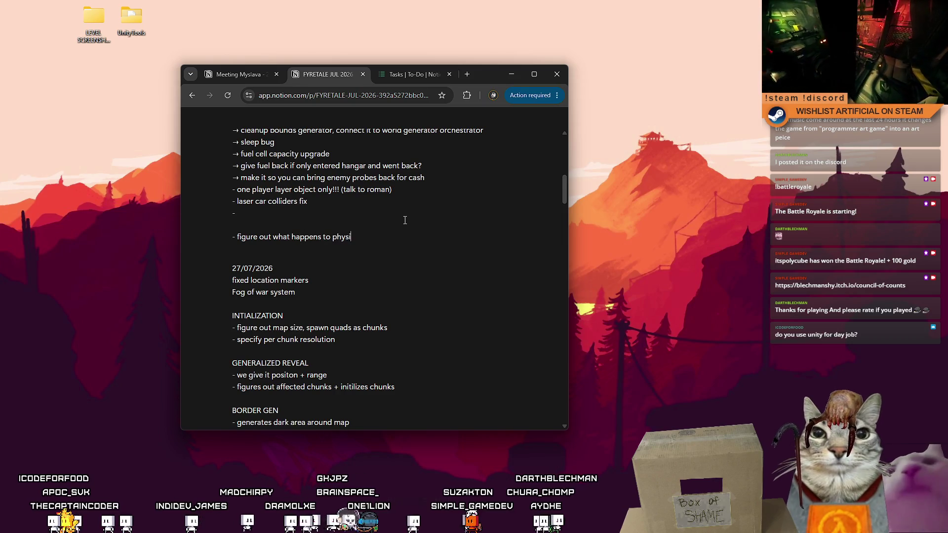
type("cs objects when g")
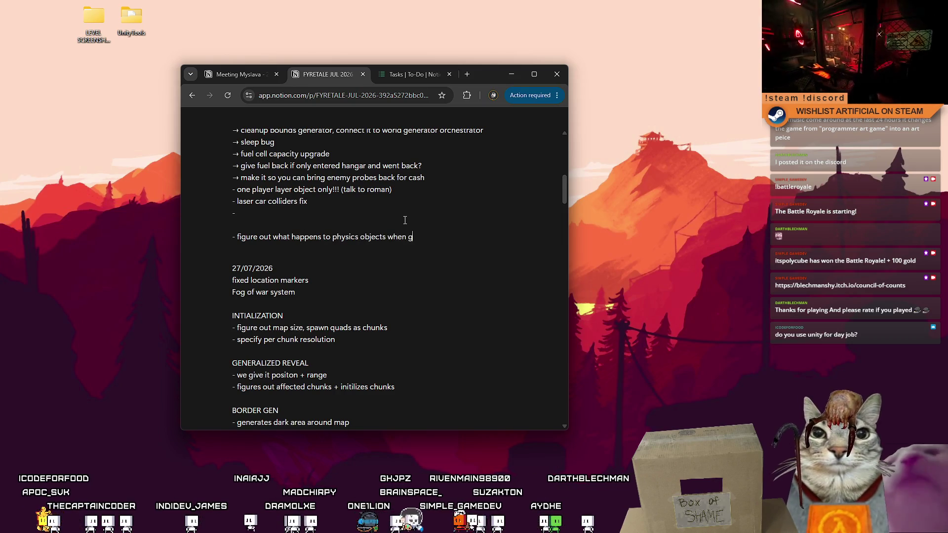
type("ate closes")
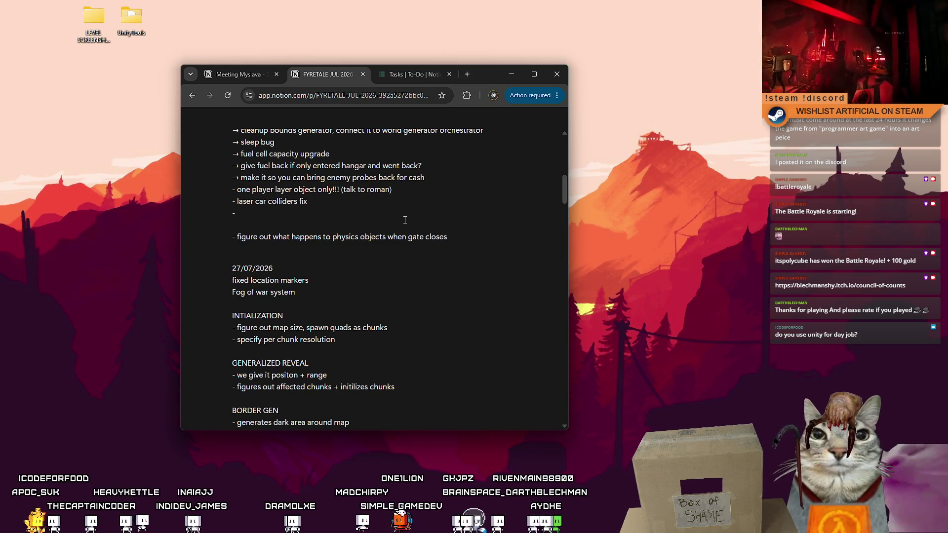
type(" and object from ")
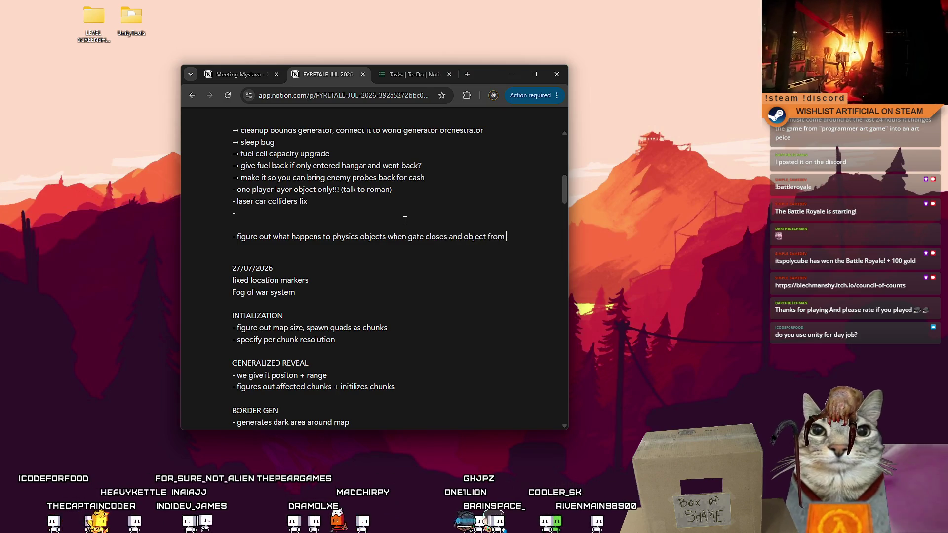
type("map is in hangar -")
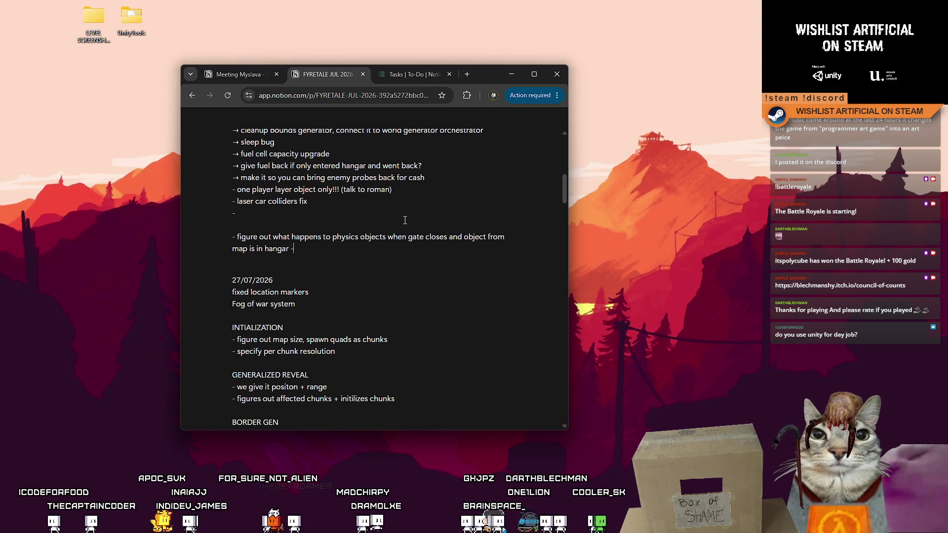